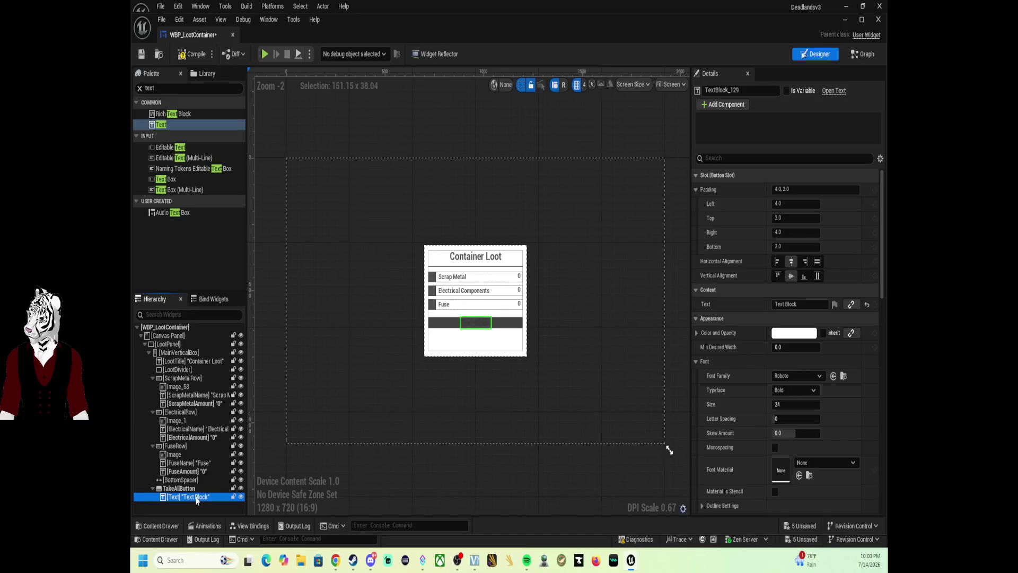
Step: Rename the button's text block to TakeAllText and set its content text to 'TakeAll'
{"action": "double_click", "coordinate": [196, 497]}
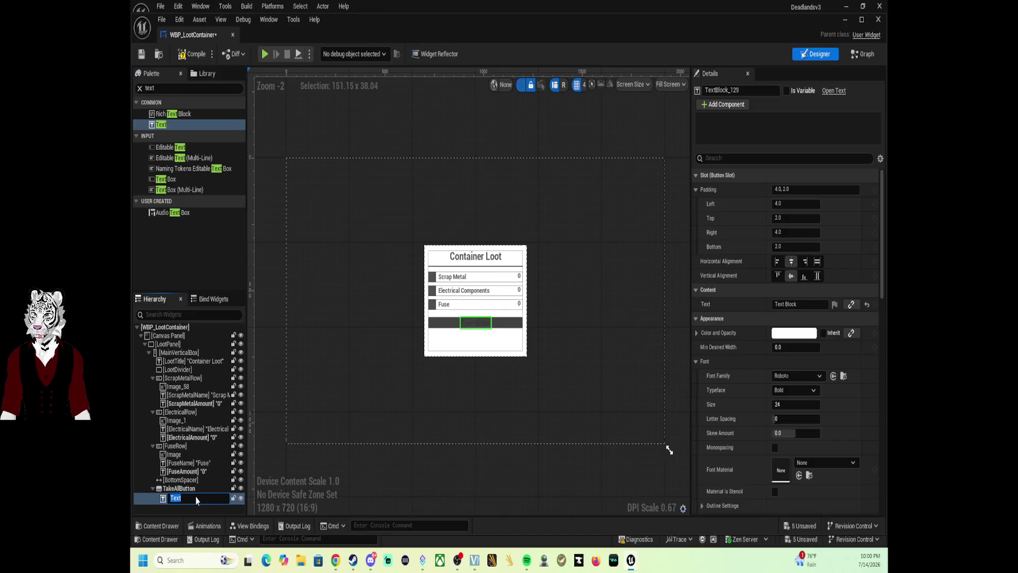
{"action": "type", "text": "TakeAll"}
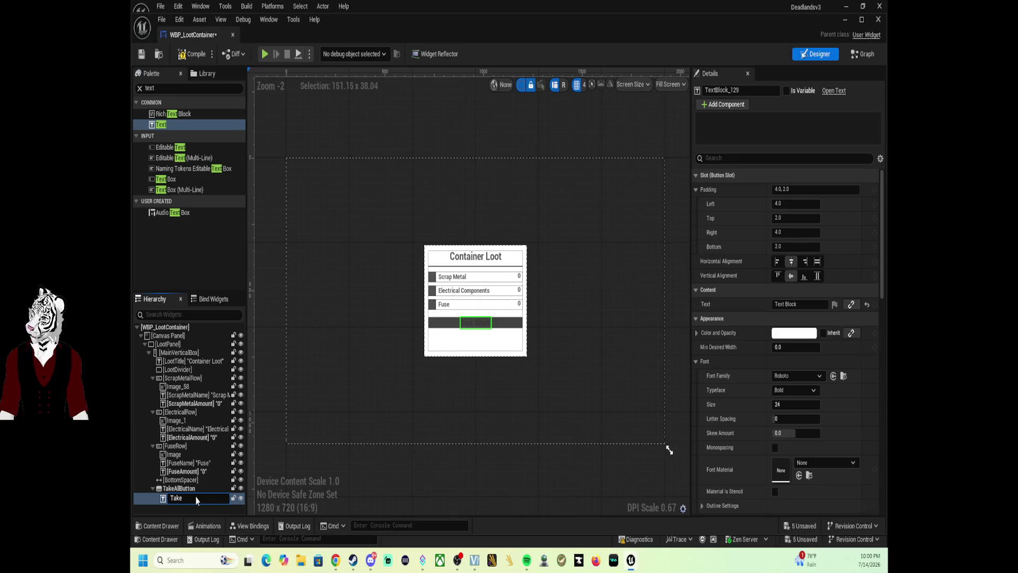
{"action": "type", "text": "Text"}
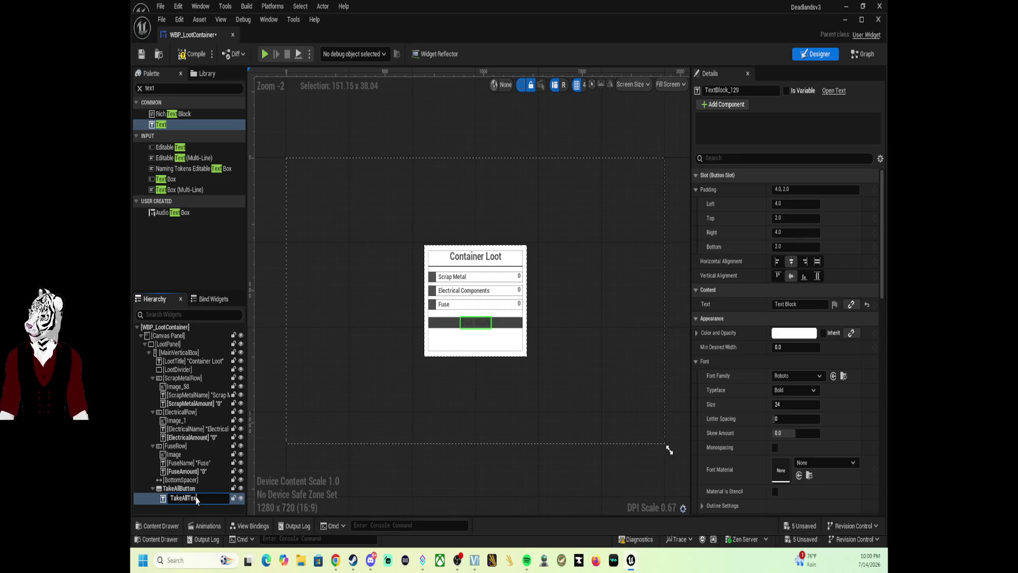
{"action": "key", "text": "Return"}
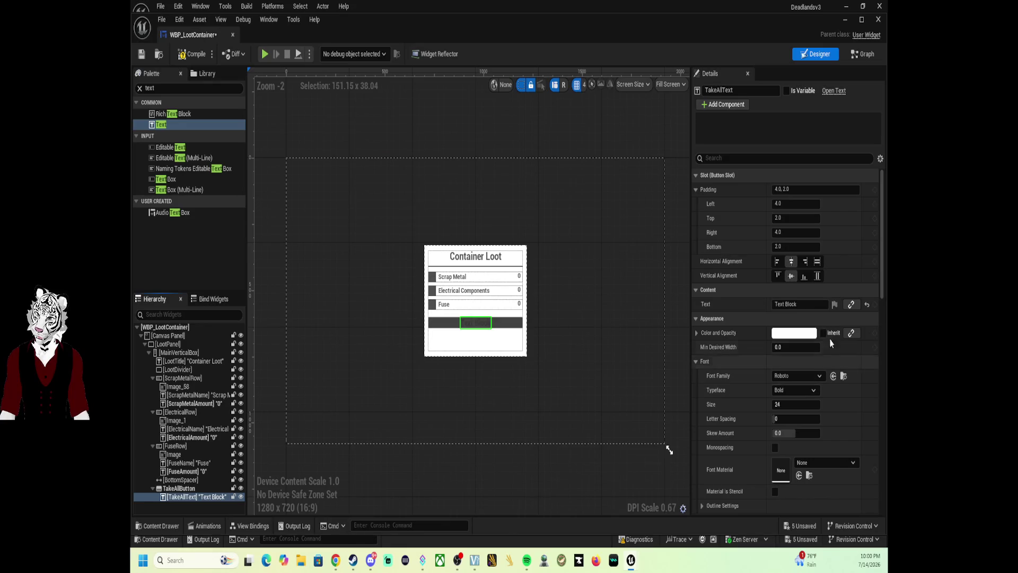
{"action": "left_click", "coordinate": [795, 305]}
{"action": "right_click", "coordinate": [796, 307]}
{"action": "key", "text": "Escape"}
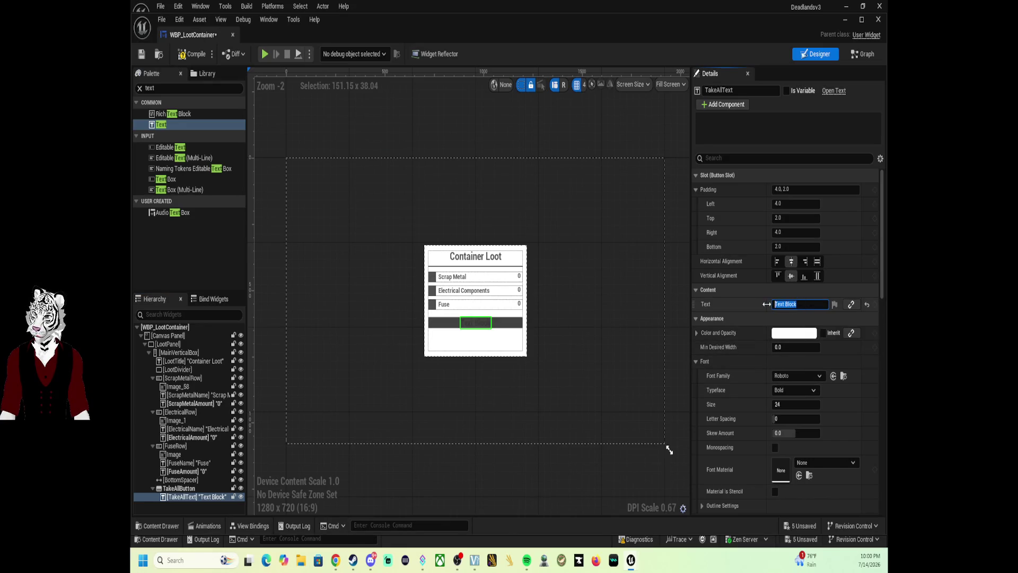
{"action": "type", "text": "TakeA"}
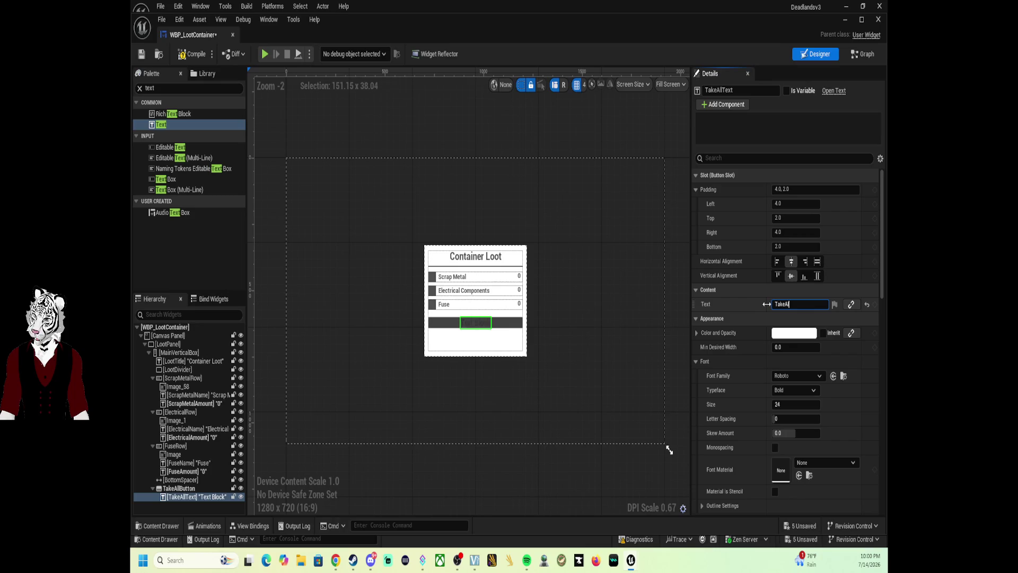
{"action": "type", "text": "ll"}
{"action": "key", "text": "Return"}
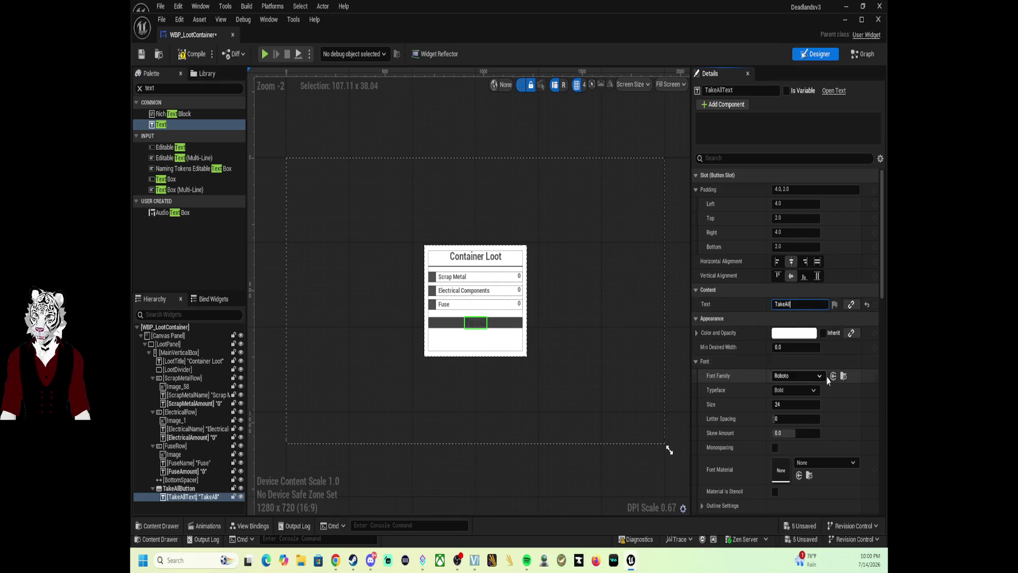
Step: Change the TakeAllText font size from 24 to 22
{"action": "left_click", "coordinate": [796, 404]}
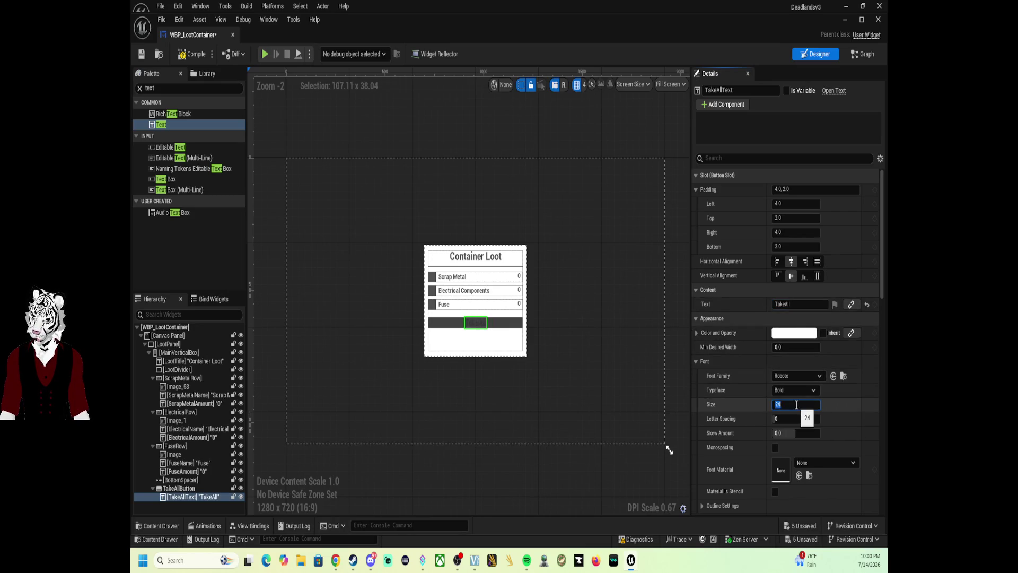
{"action": "type", "text": "22"}
{"action": "key", "text": "Return"}
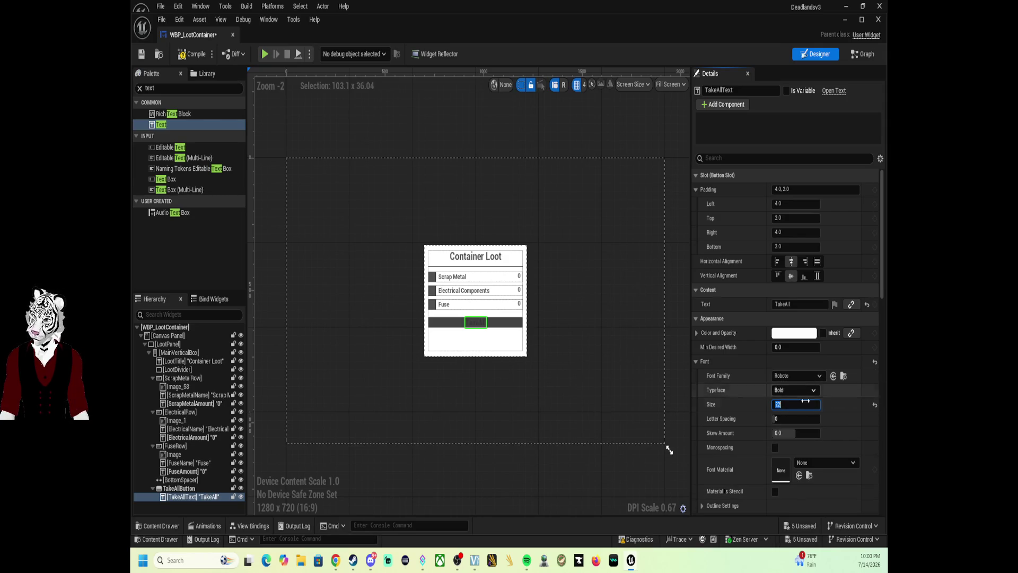
{"action": "scroll", "coordinate": [842, 434], "scroll_direction": "down", "scroll_amount": 1}
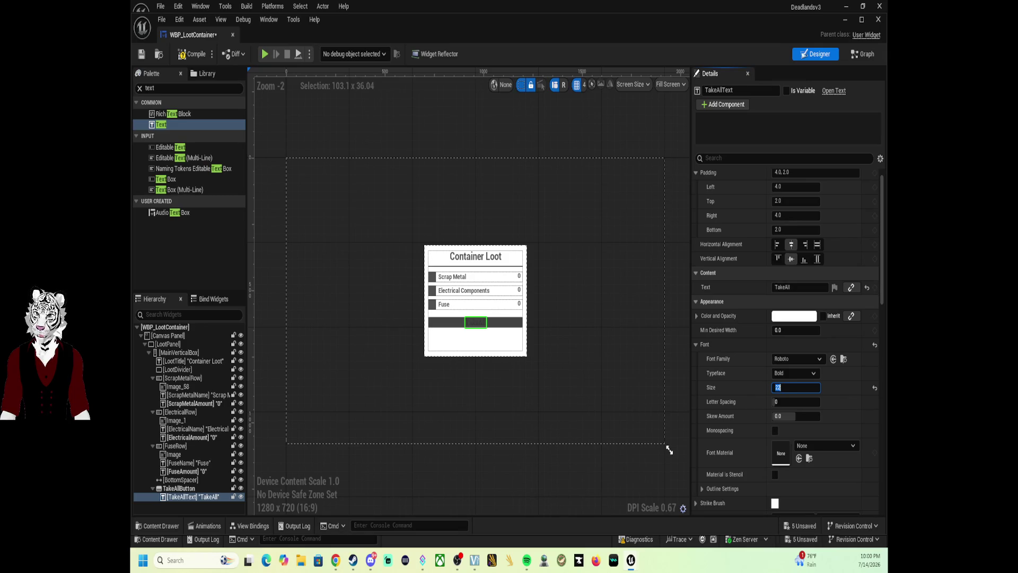
{"action": "left_click", "coordinate": [292, 96]}
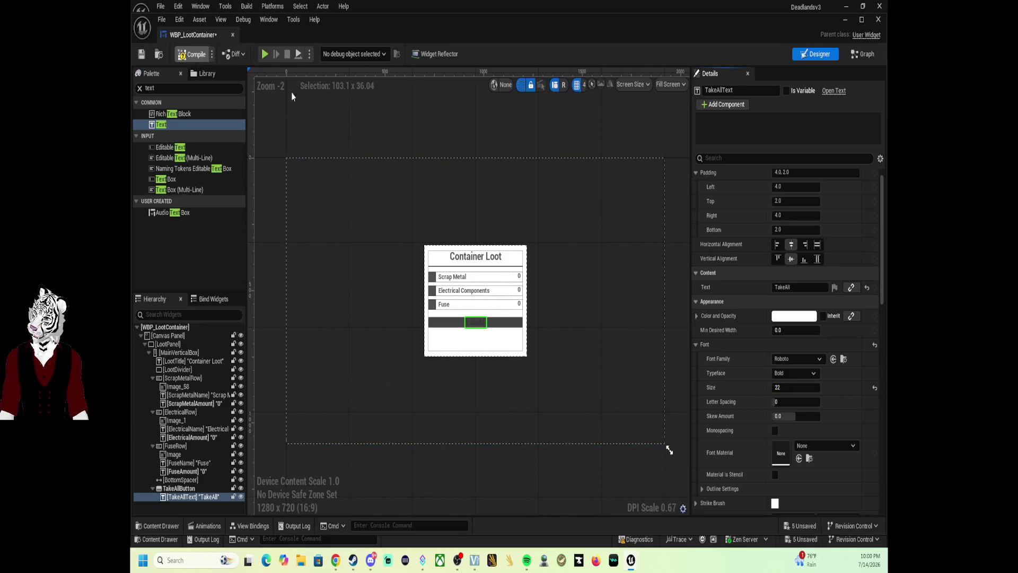
Step: Switch WBP_LootContainer to its EventGraph, then compile and save the widget blueprint
{"action": "left_click", "coordinate": [856, 55]}
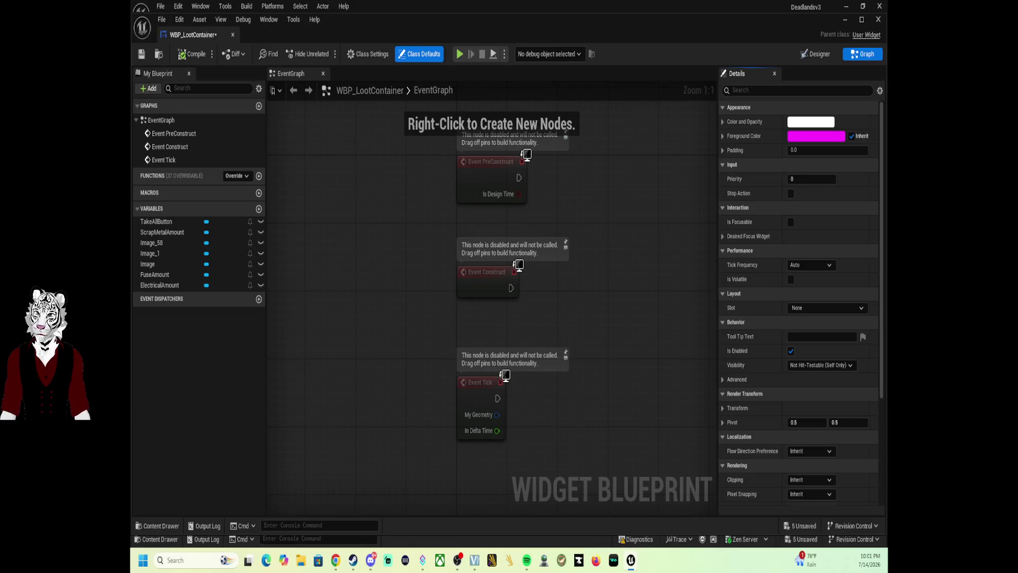
{"action": "left_click_drag", "start_coordinate": [648, 208], "coordinate": [437, 212]}
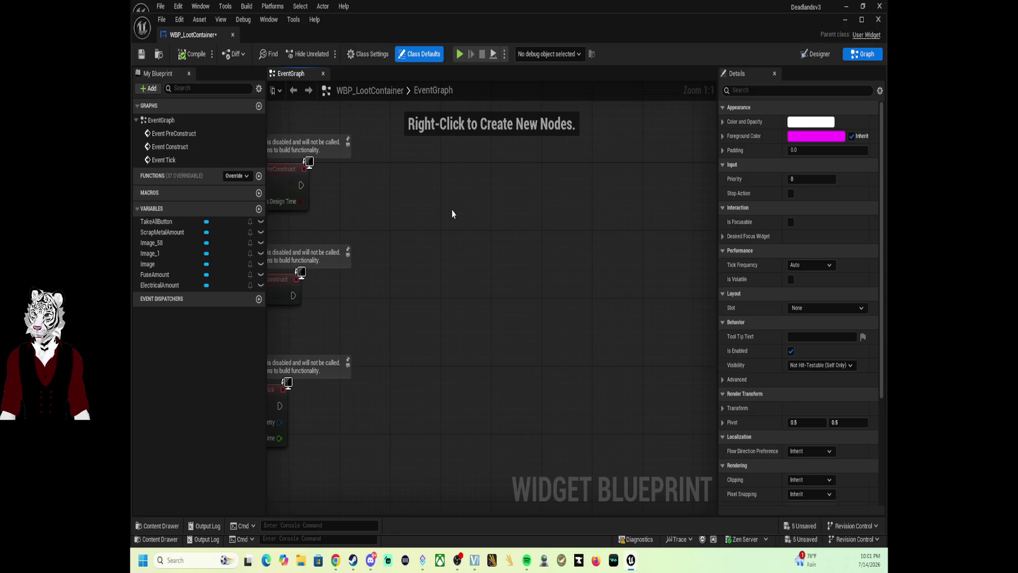
{"action": "left_click", "coordinate": [187, 59]}
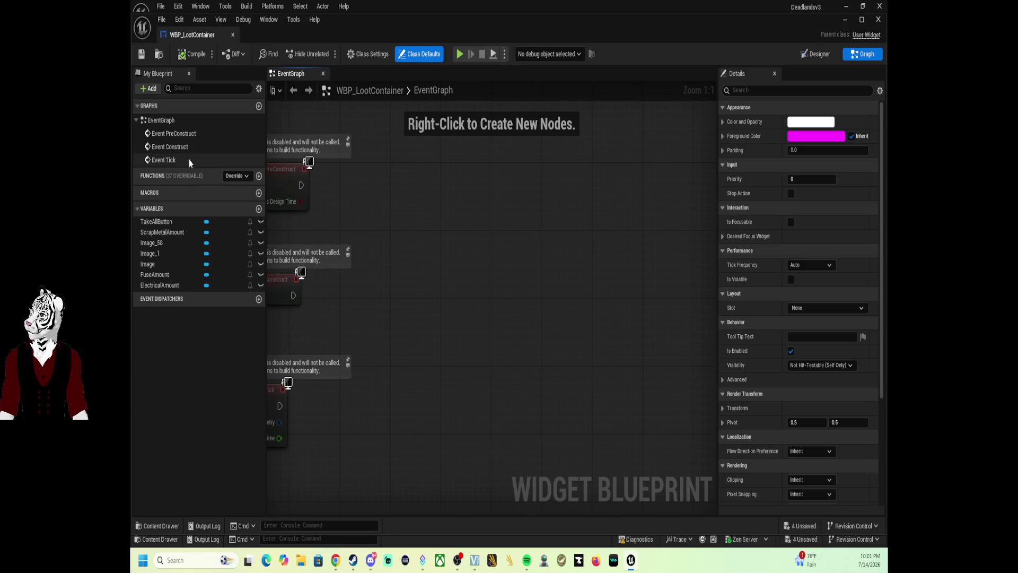
Step: Back in Designer, set TakeAllButton's Vertical Alignment to Center
{"action": "left_click", "coordinate": [817, 54]}
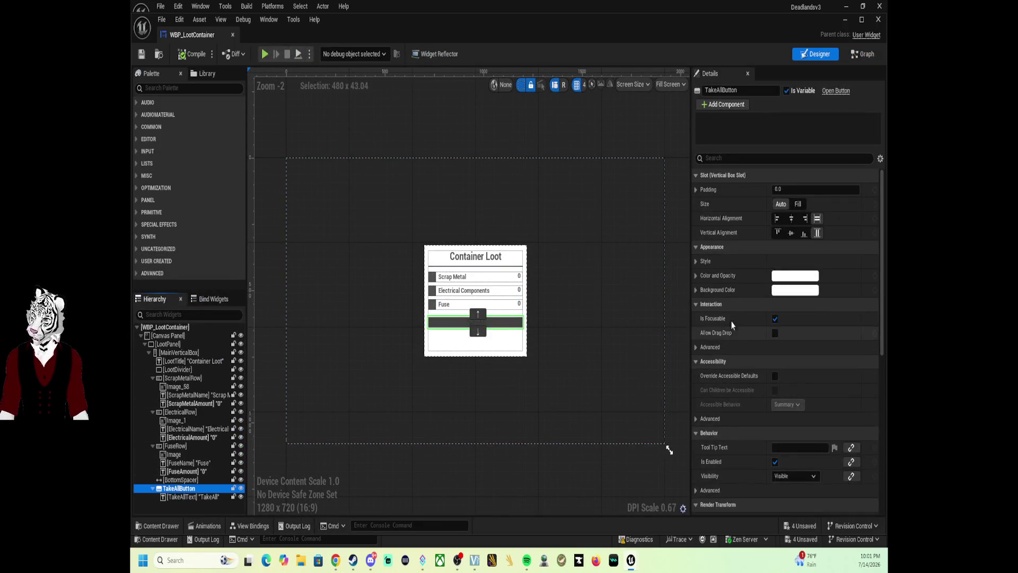
{"action": "left_click", "coordinate": [792, 233]}
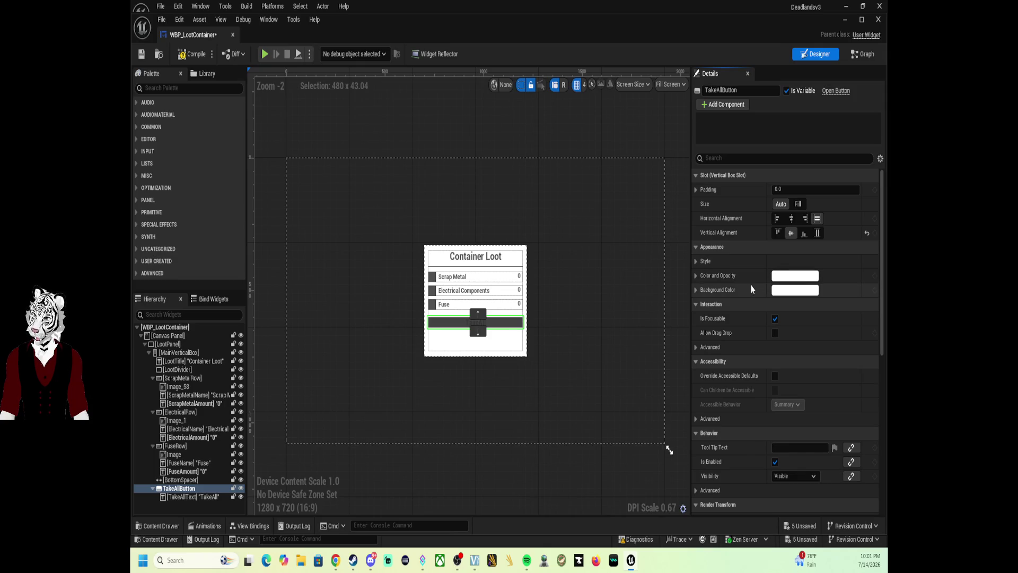
{"action": "left_click", "coordinate": [698, 261]}
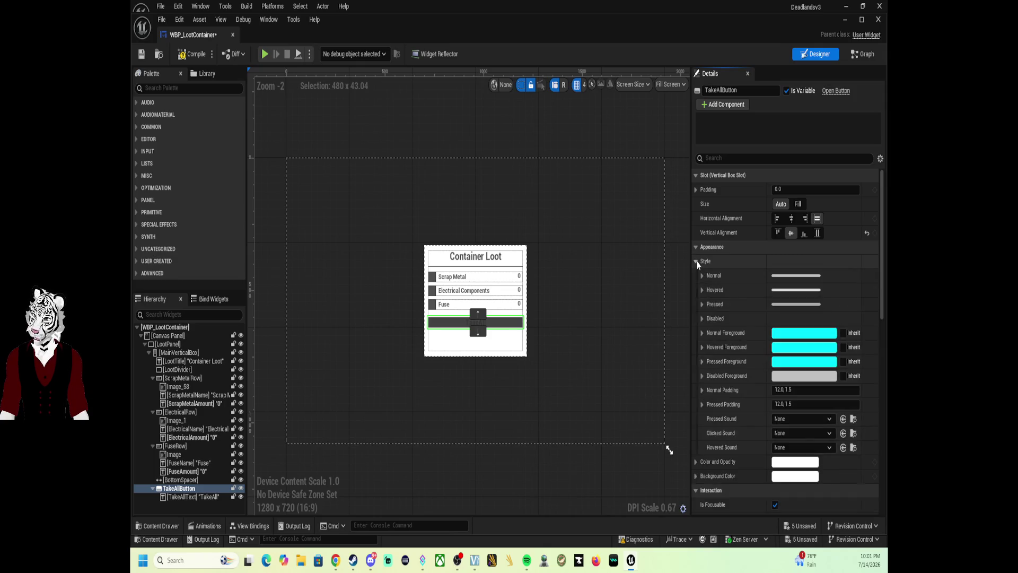
{"action": "left_click", "coordinate": [696, 261]}
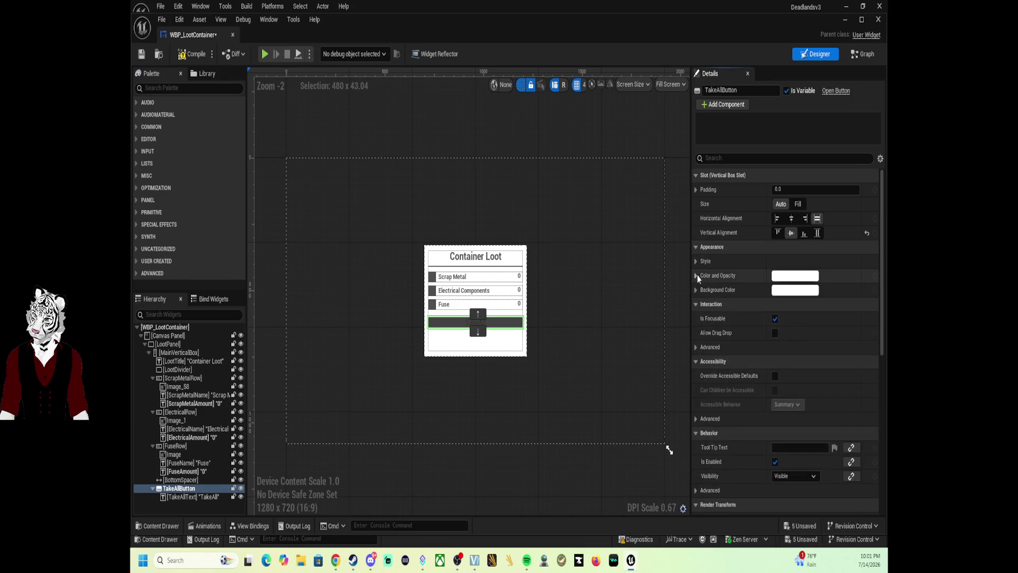
Step: Give TakeAllButton a dark navy background colour (R 0.015, G 0.0099, B 0.141)
{"action": "left_click", "coordinate": [697, 275]}
{"action": "left_click", "coordinate": [696, 276]}
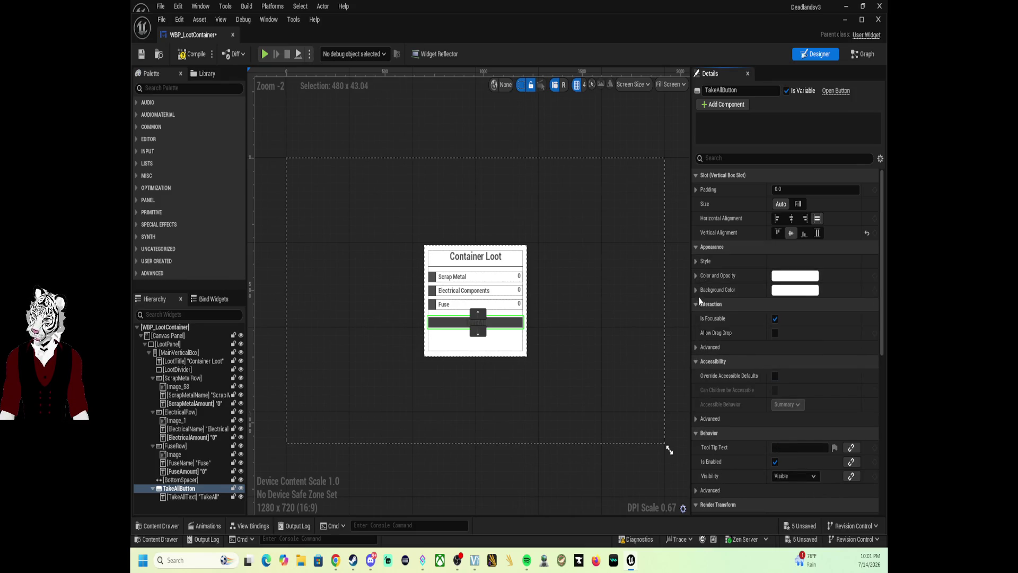
{"action": "left_click", "coordinate": [697, 290]}
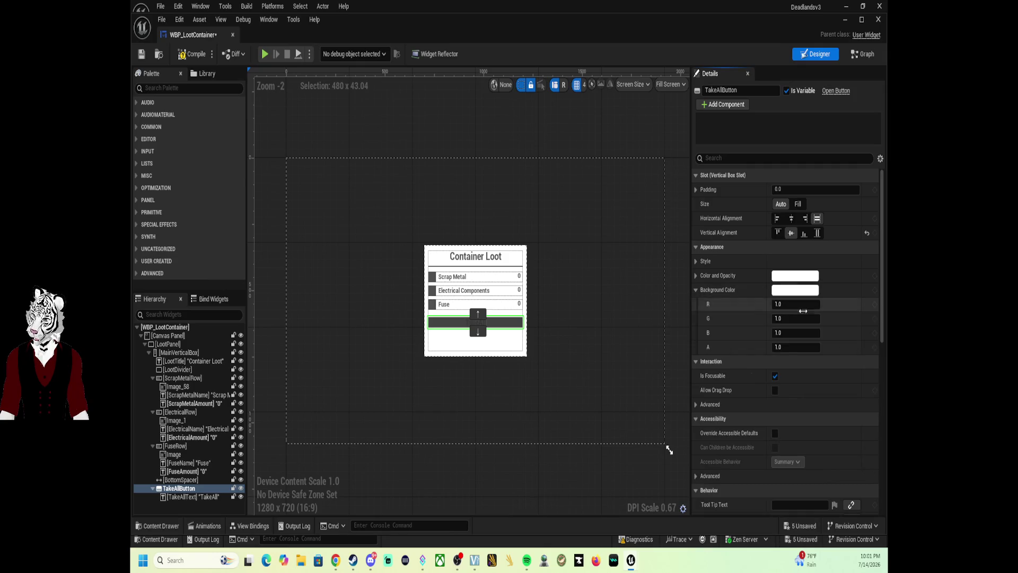
{"action": "left_click", "coordinate": [815, 292]}
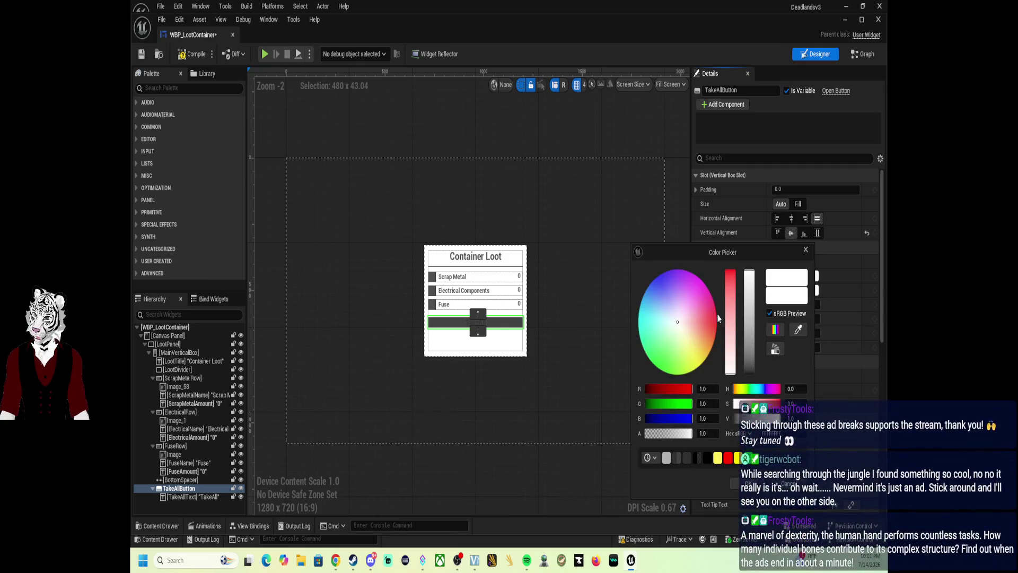
{"action": "left_click", "coordinate": [678, 319]}
{"action": "left_click_drag", "start_coordinate": [679, 322], "coordinate": [660, 278]}
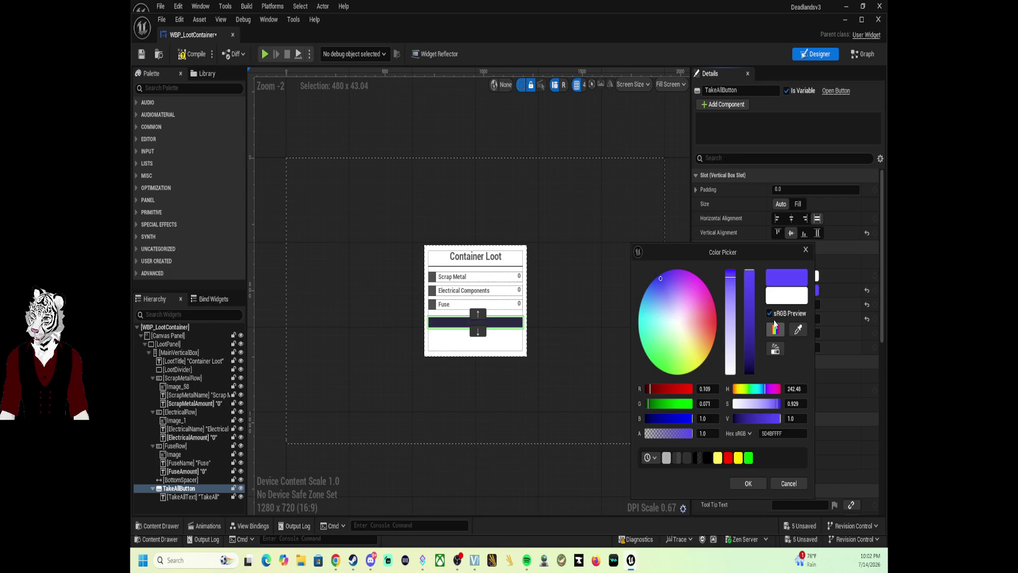
{"action": "left_click_drag", "start_coordinate": [750, 273], "coordinate": [751, 360]}
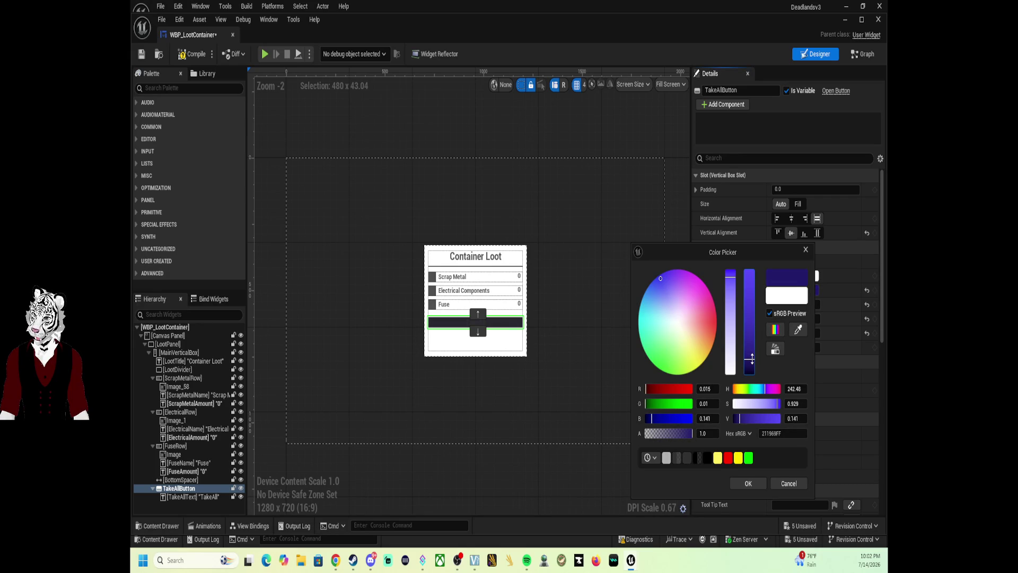
{"action": "left_click", "coordinate": [756, 488]}
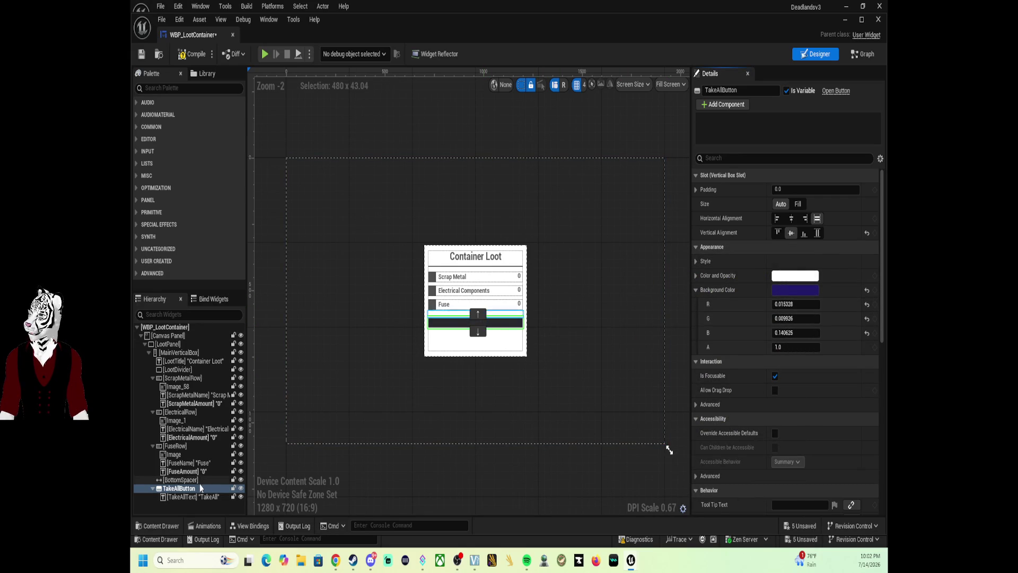
{"action": "left_click", "coordinate": [201, 496]}
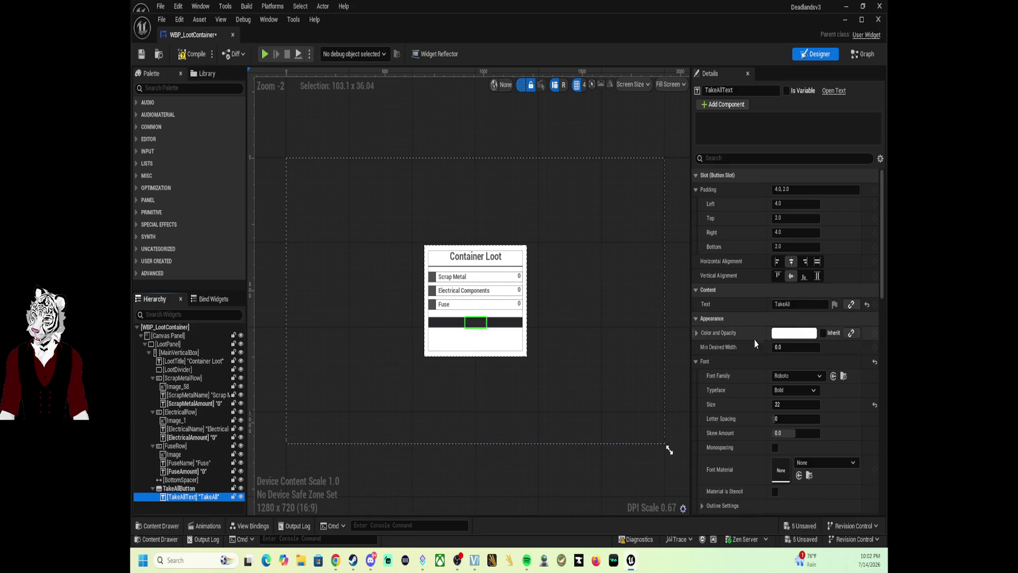
Step: Trial a red colour on the TakeAllText label, then restore it to solid white
{"action": "left_click", "coordinate": [822, 333]}
{"action": "left_click", "coordinate": [803, 333]}
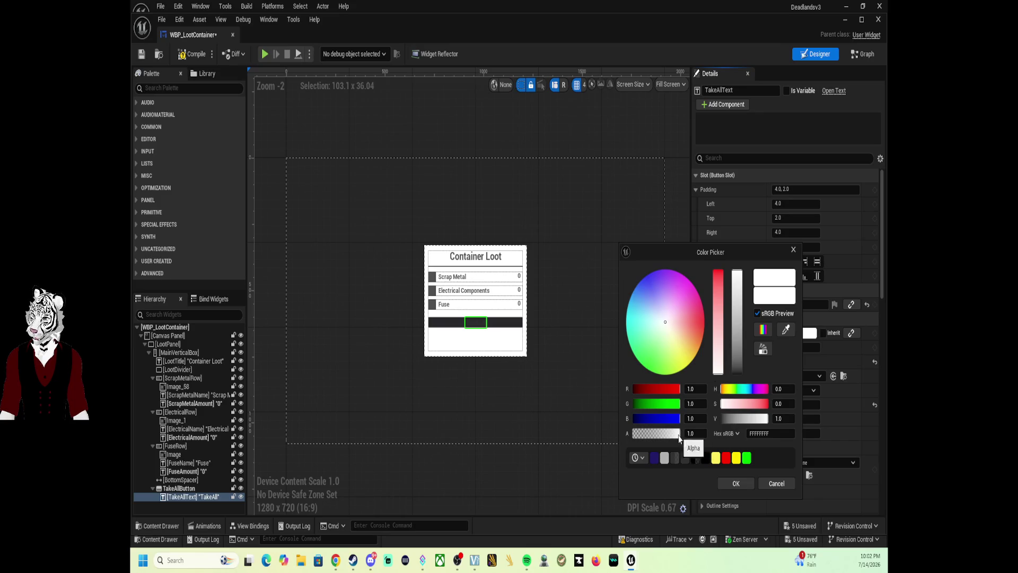
{"action": "left_click_drag", "start_coordinate": [694, 434], "coordinate": [708, 438]}
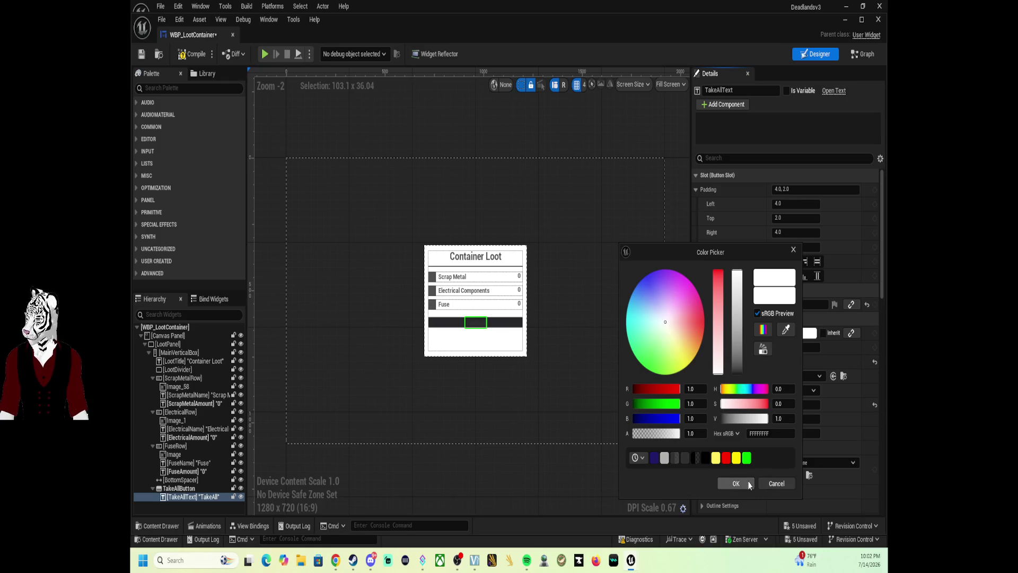
{"action": "left_click", "coordinate": [727, 459]}
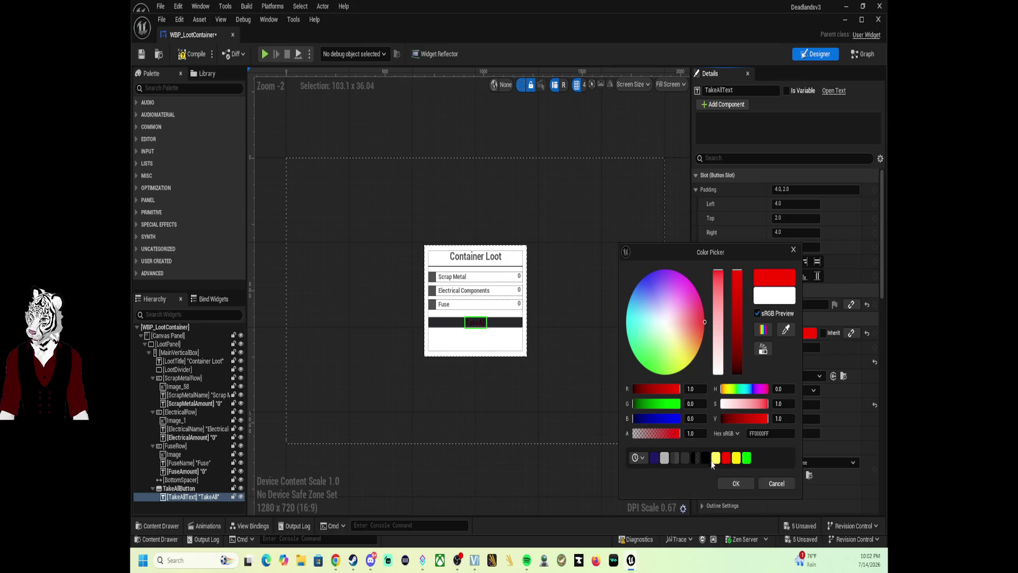
{"action": "left_click_drag", "start_coordinate": [722, 346], "coordinate": [720, 374]}
{"action": "left_click", "coordinate": [738, 482]}
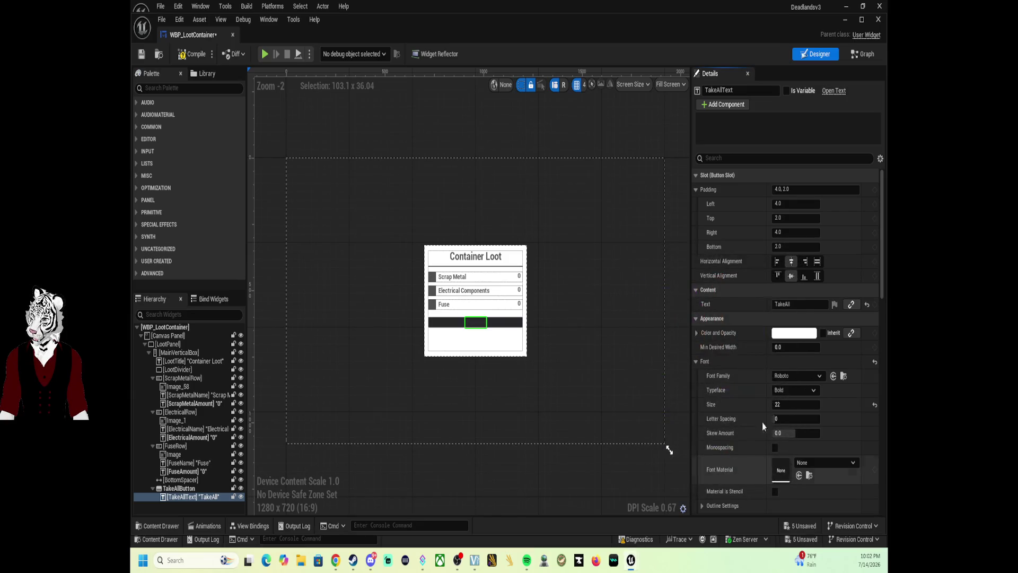
Step: Set the TakeAllButton background alpha to about 0.5 so it appears grey
{"action": "left_click", "coordinate": [180, 488]}
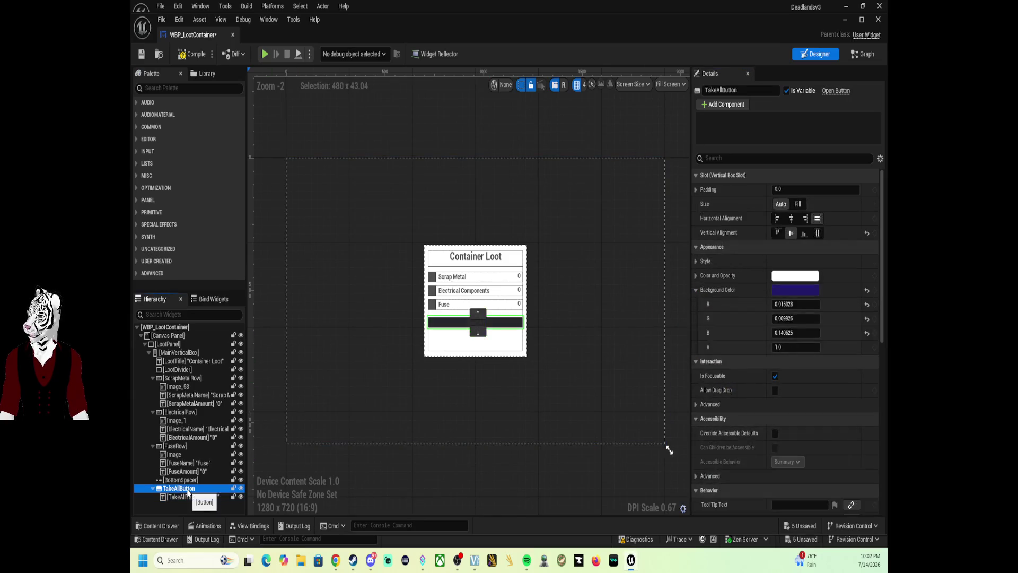
{"action": "left_click", "coordinate": [796, 291]}
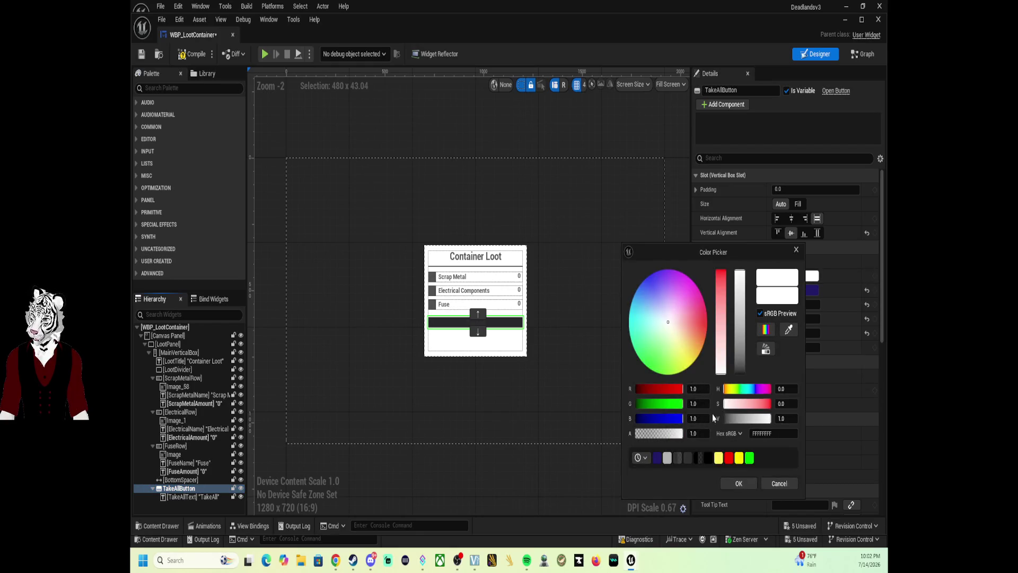
{"action": "mouse_move", "coordinate": [680, 438]}
{"action": "left_mouse_down"}
{"action": "mouse_move", "coordinate": [616, 438]}
{"action": "mouse_move", "coordinate": [694, 434]}
{"action": "left_mouse_up"}
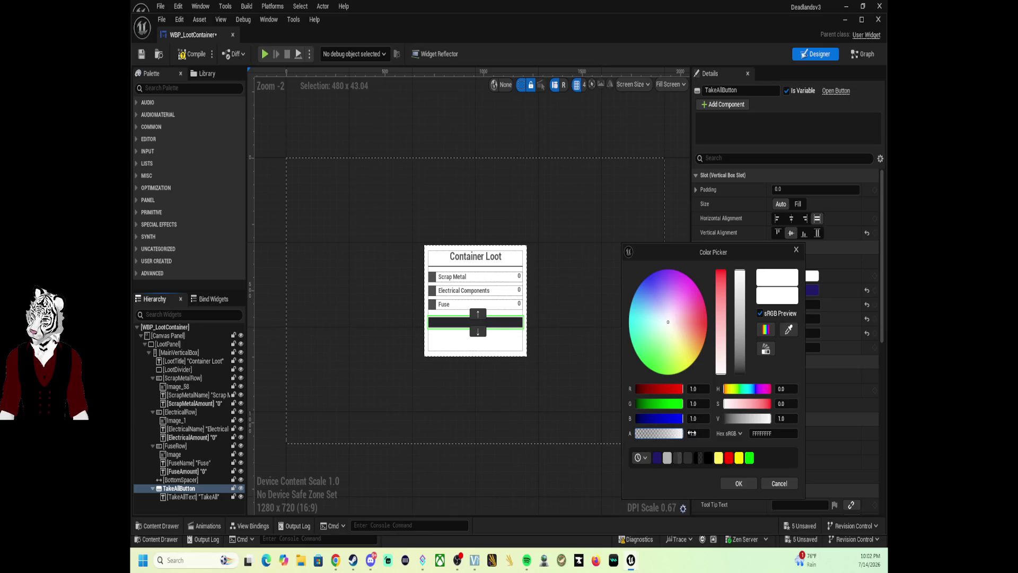
{"action": "left_click", "coordinate": [728, 481]}
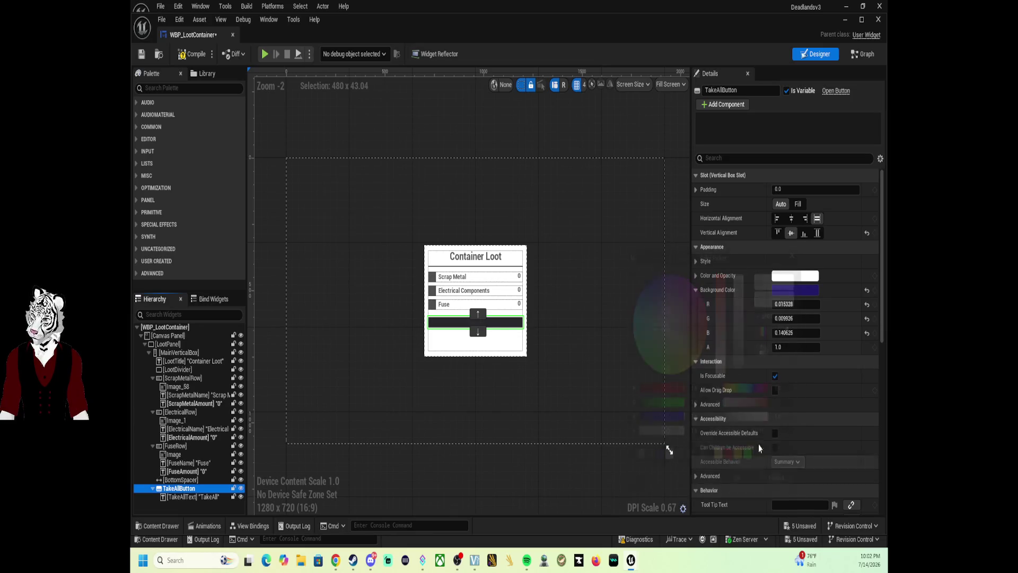
{"action": "left_click", "coordinate": [806, 289]}
{"action": "mouse_move", "coordinate": [684, 437]}
{"action": "left_mouse_down"}
{"action": "mouse_move", "coordinate": [648, 434]}
{"action": "mouse_move", "coordinate": [663, 434]}
{"action": "left_mouse_up"}
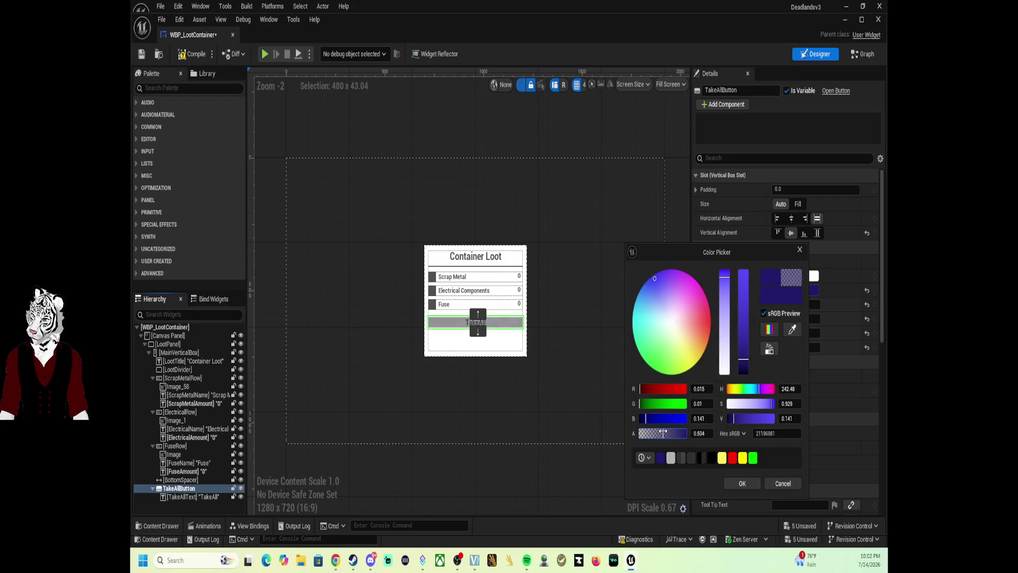
{"action": "left_click", "coordinate": [739, 483]}
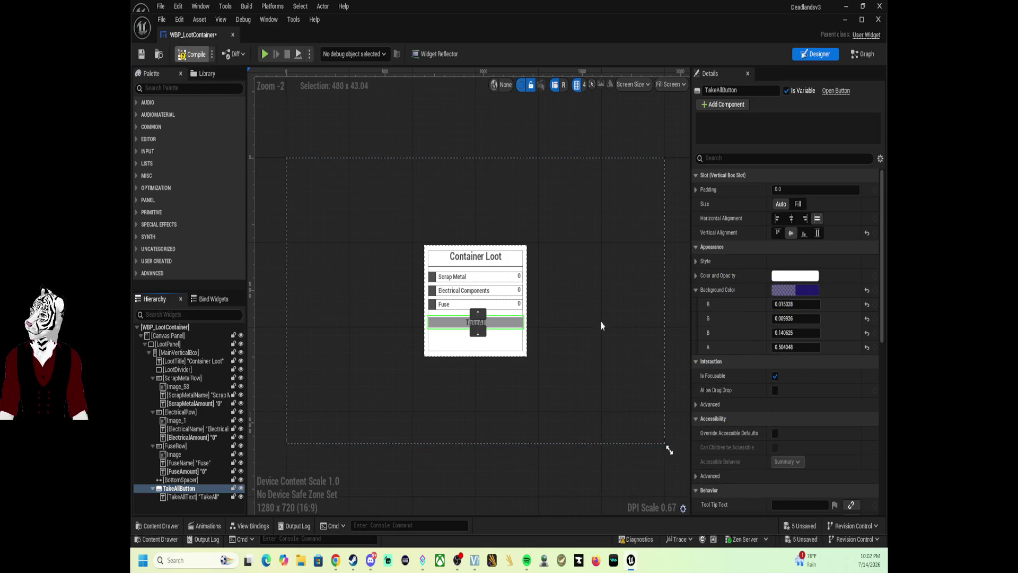
{"action": "left_click", "coordinate": [684, 342]}
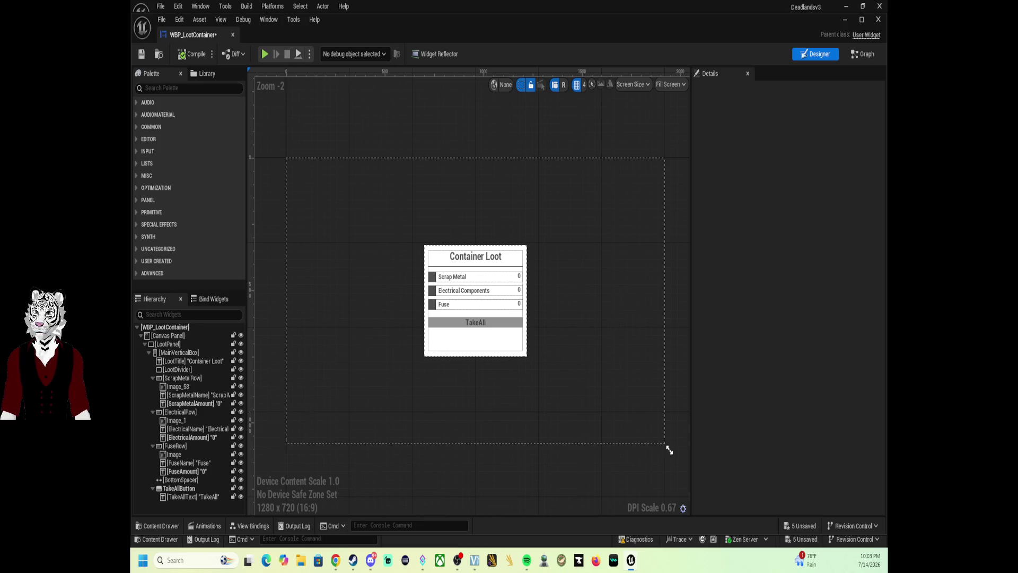
Step: Tick Is Variable for LootPanel and LootTitle, compile, and close the widget editor
{"action": "left_click", "coordinate": [863, 53]}
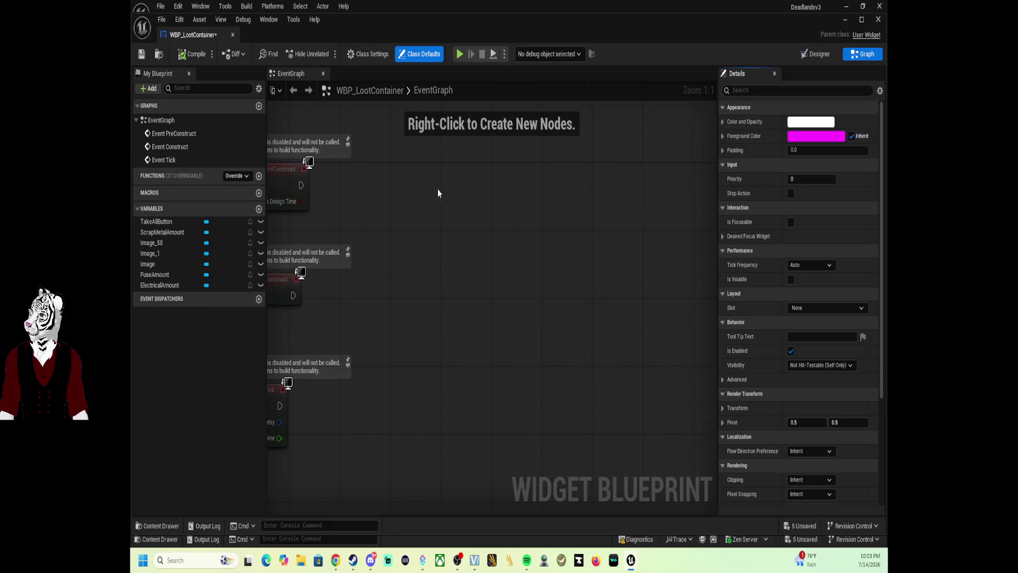
{"action": "left_click", "coordinate": [816, 53]}
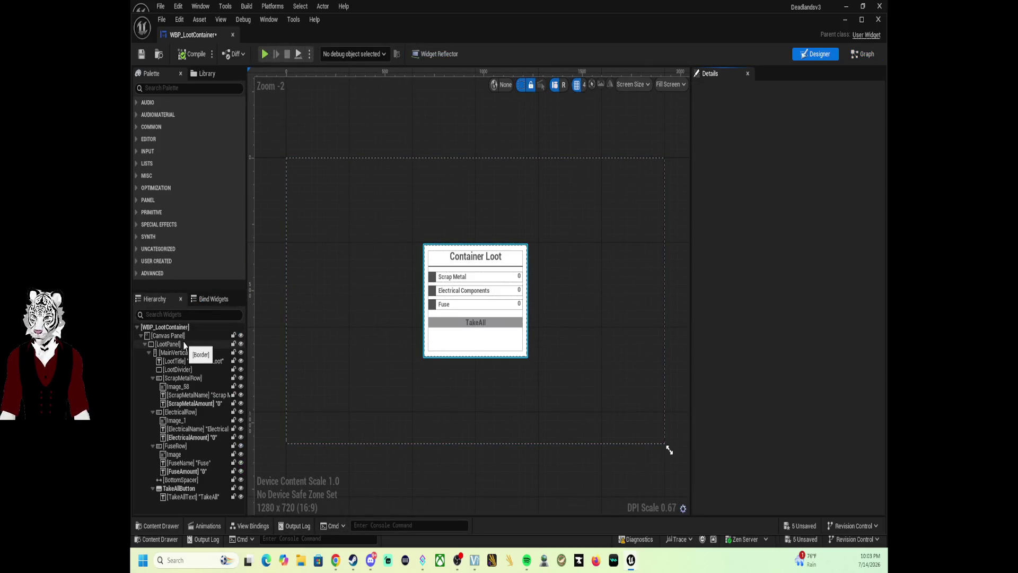
{"action": "left_click", "coordinate": [184, 345]}
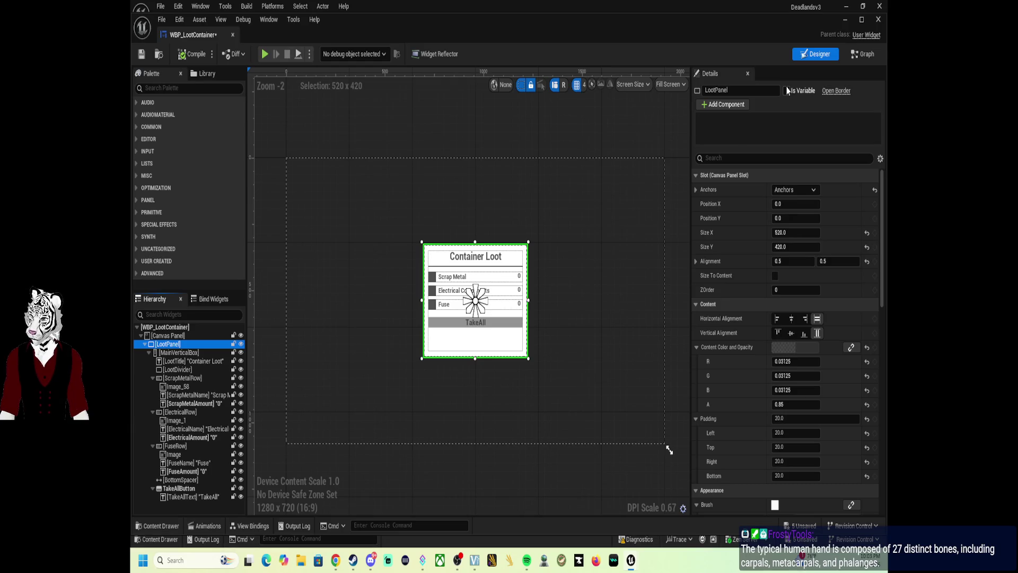
{"action": "left_click", "coordinate": [787, 91]}
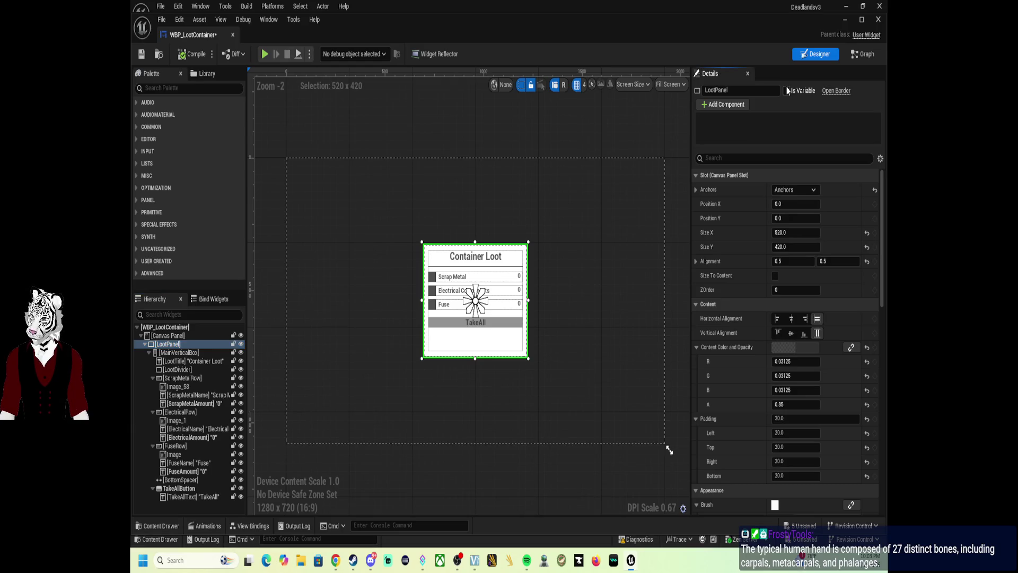
{"action": "left_click", "coordinate": [186, 361]}
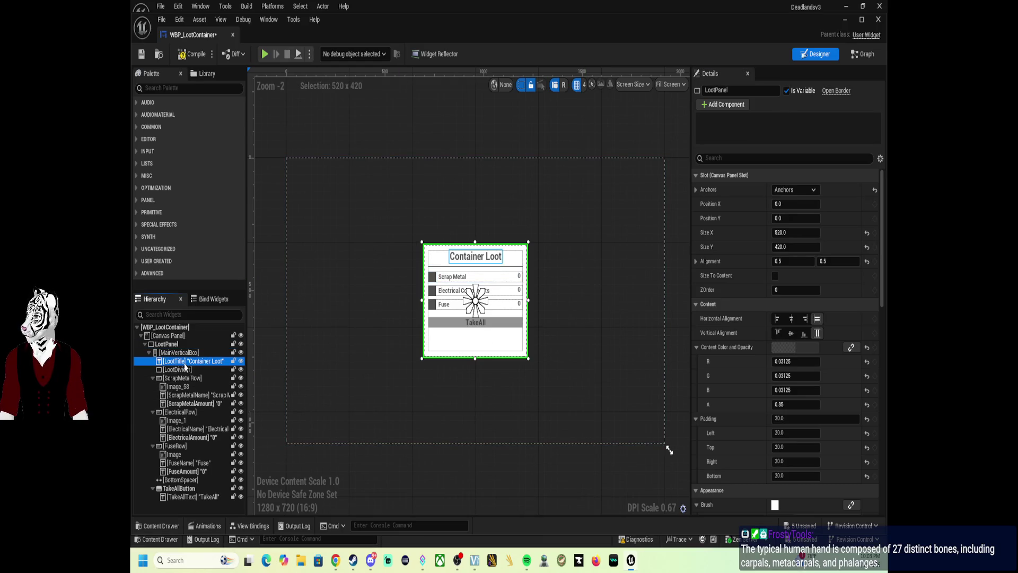
{"action": "left_click", "coordinate": [787, 91]}
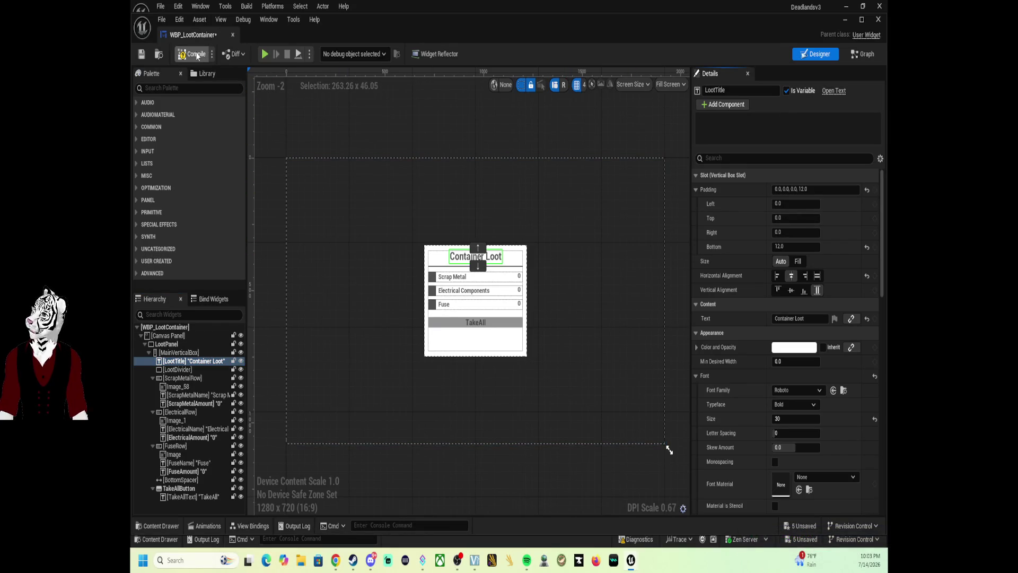
{"action": "left_click", "coordinate": [196, 54]}
{"action": "left_click", "coordinate": [878, 20]}
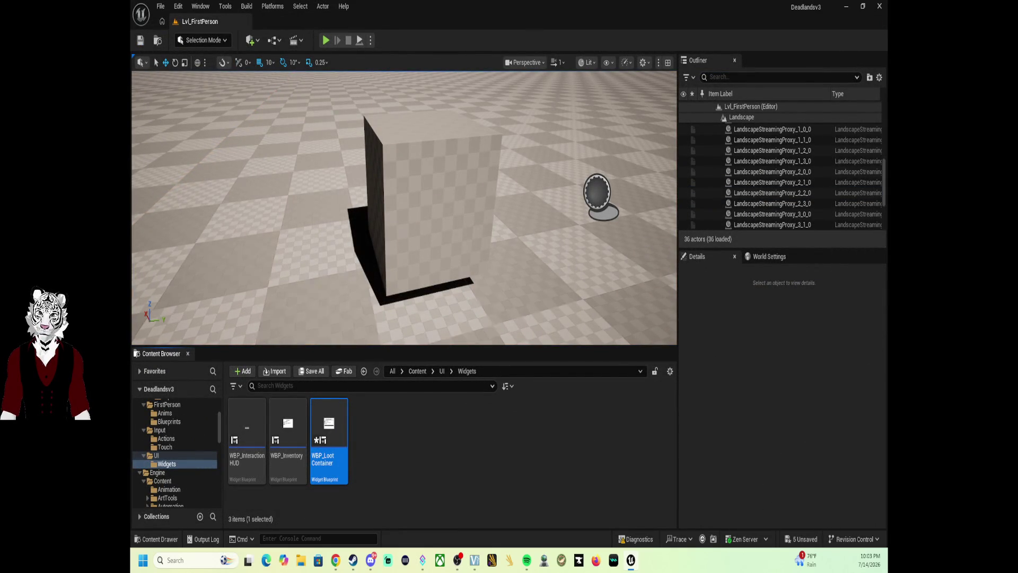
Step: Reopen and save WBP_LootContainer, confirming LootPanel and LootTitle appear under Variables
{"action": "double_click", "coordinate": [326, 428]}
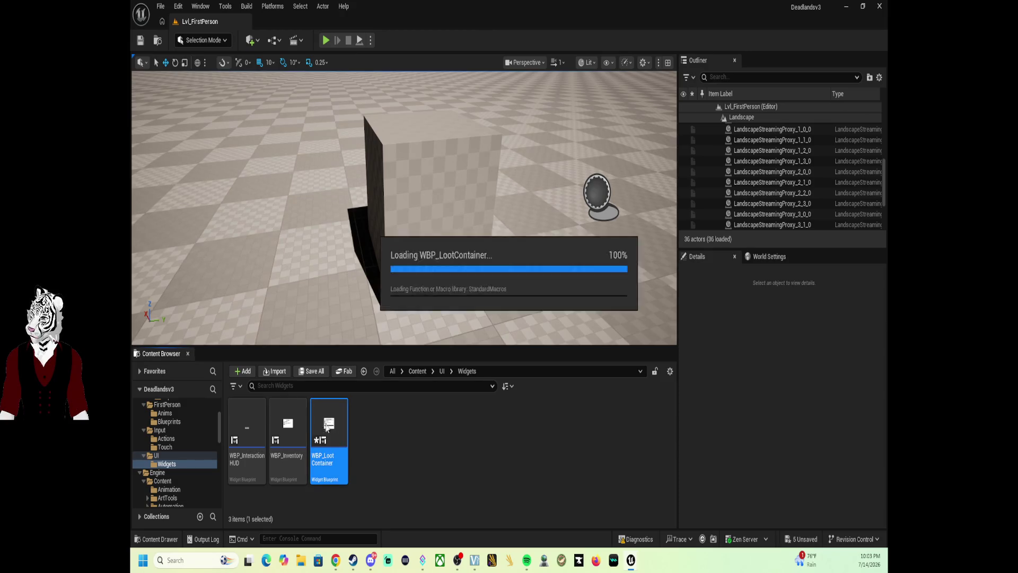
{"action": "left_click", "coordinate": [142, 53]}
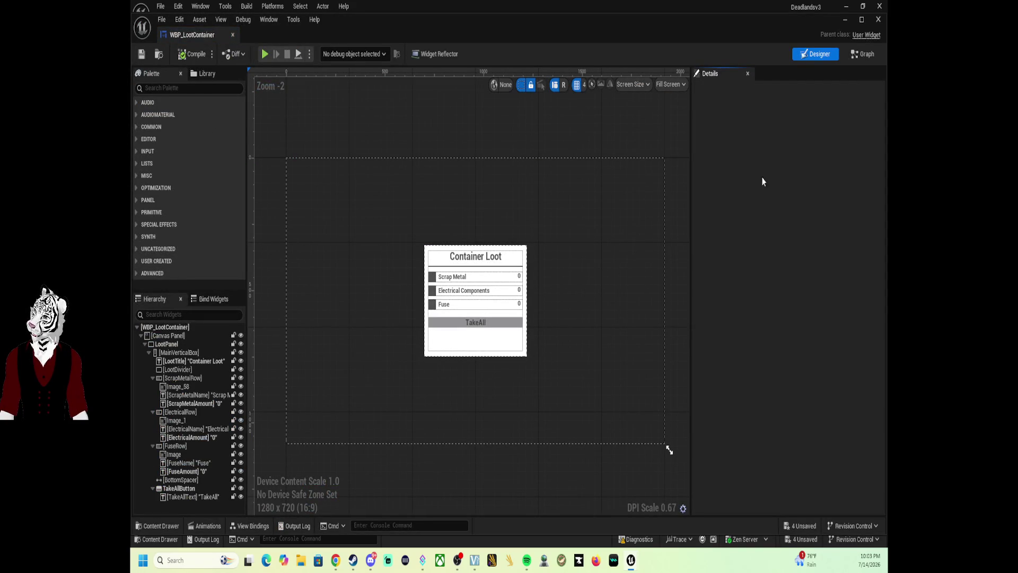
{"action": "left_click", "coordinate": [864, 53]}
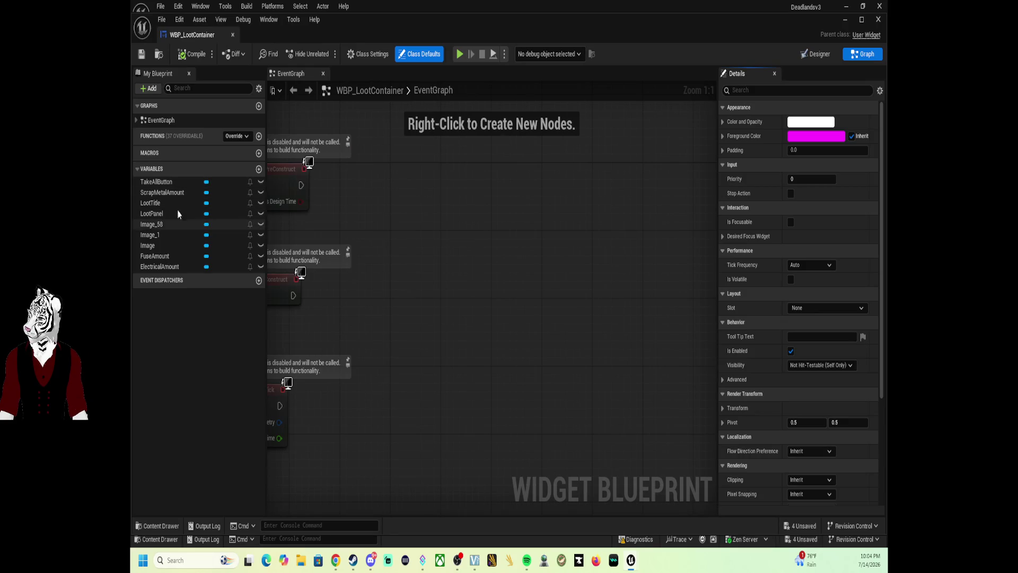
{"action": "left_click", "coordinate": [818, 55]}
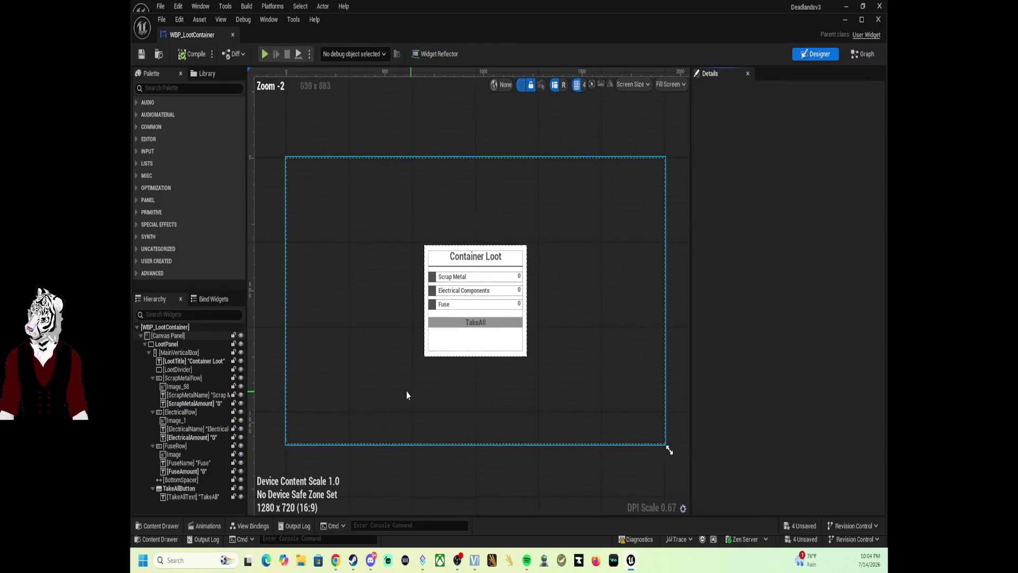
Step: Rename the scrap and electrical row images to ScrapIcon and ElectricalIcon
{"action": "left_click", "coordinate": [175, 387]}
{"action": "left_click", "coordinate": [176, 389]}
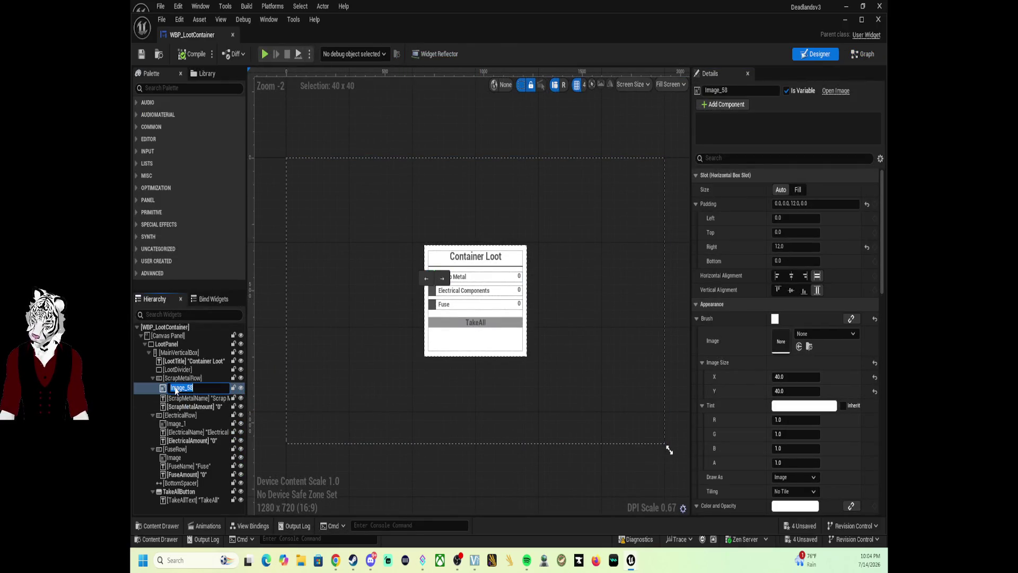
{"action": "type", "text": "ScrapIcon"}
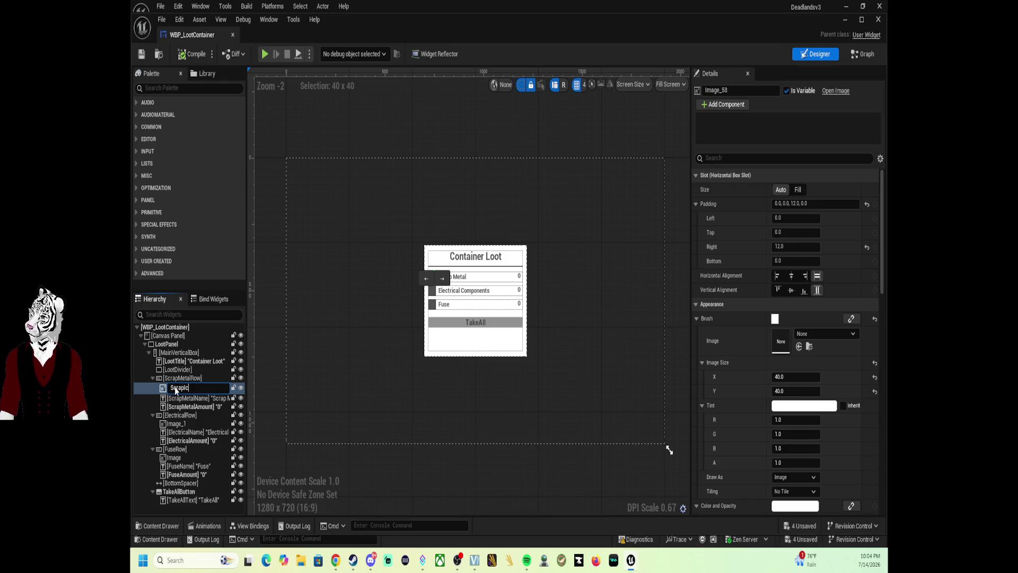
{"action": "key", "text": "Return"}
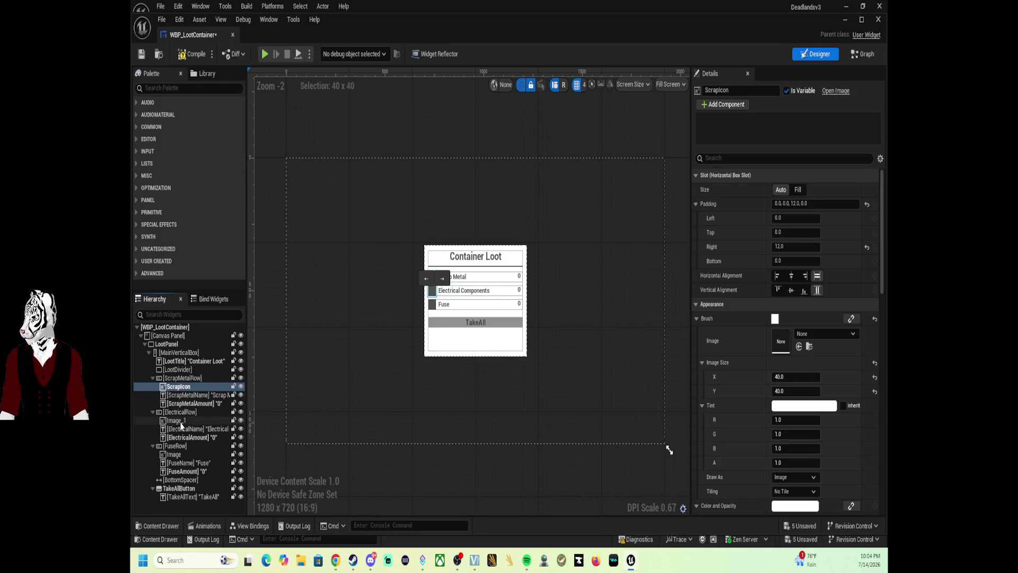
{"action": "left_click", "coordinate": [181, 421]}
{"action": "left_click", "coordinate": [180, 421]}
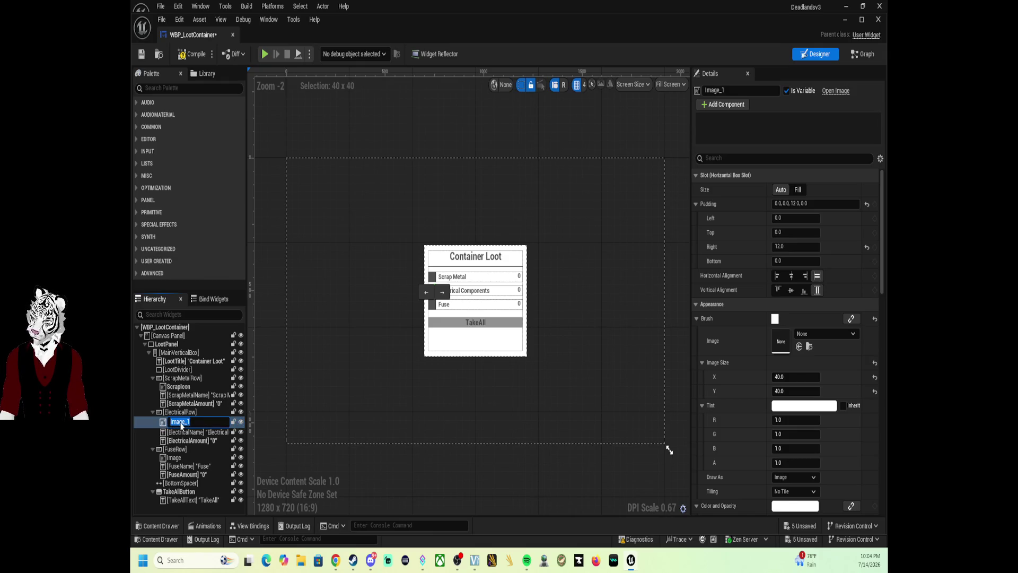
{"action": "type", "text": "Electrical"}
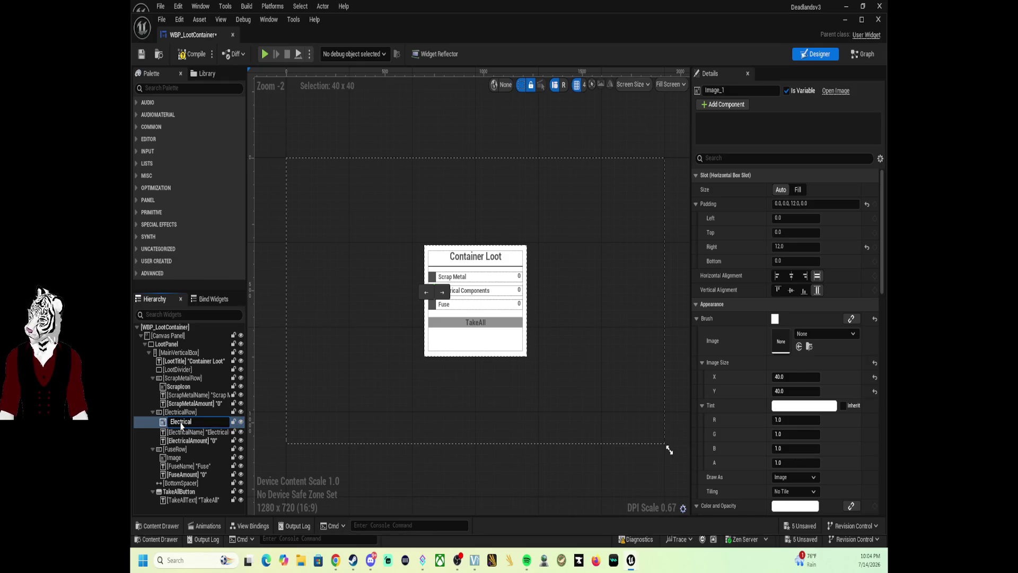
{"action": "type", "text": "Icon"}
{"action": "key", "text": "Return"}
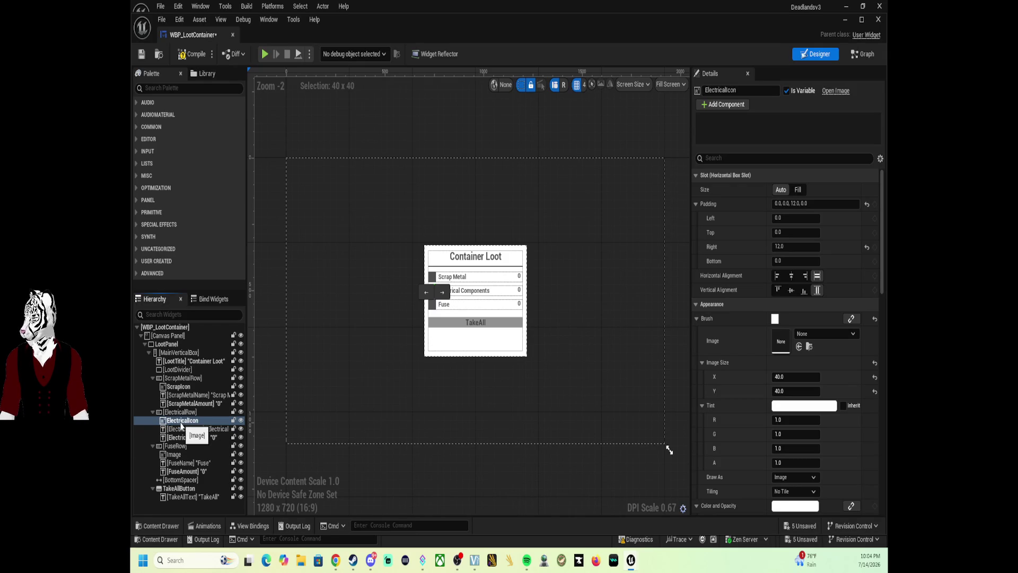
Step: Rename the FuseRow image to FuseICon
{"action": "left_click", "coordinate": [181, 457]}
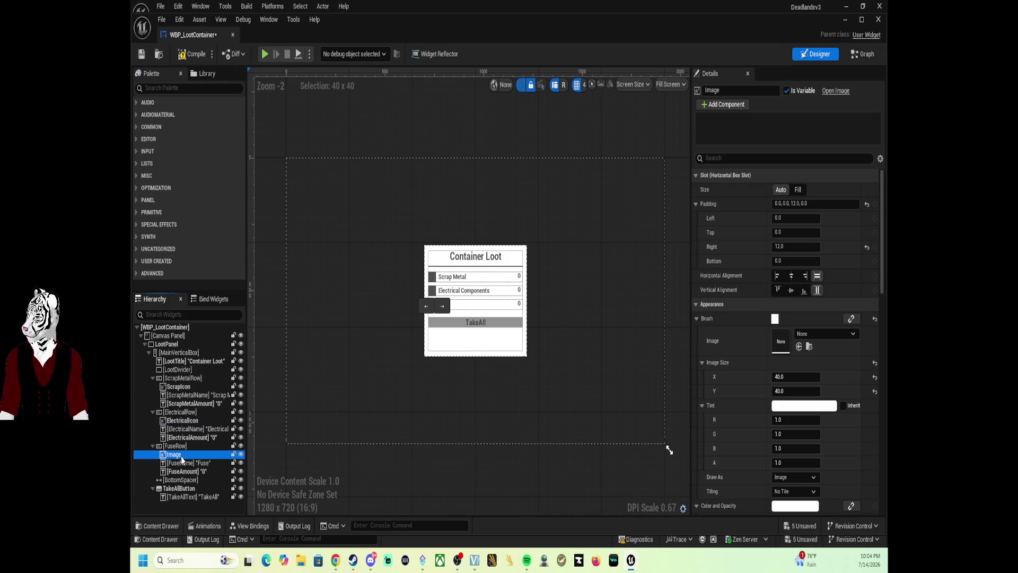
{"action": "left_click", "coordinate": [182, 458]}
{"action": "type", "text": "FuseIc"}
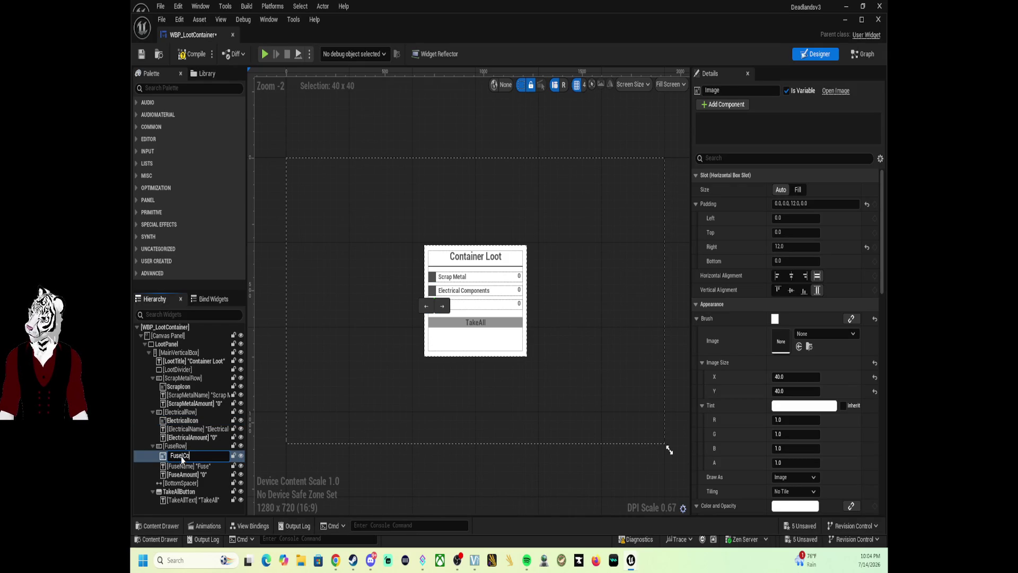
{"action": "type", "text": "n"}
{"action": "key", "text": "Return"}
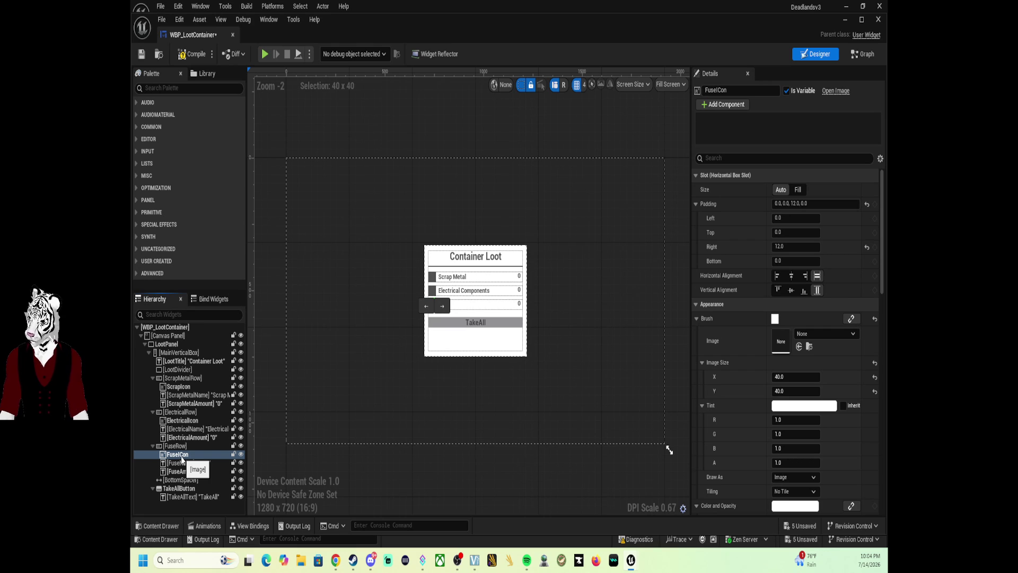
{"action": "left_click", "coordinate": [181, 457]}
{"action": "type", "text": "Fuse"}
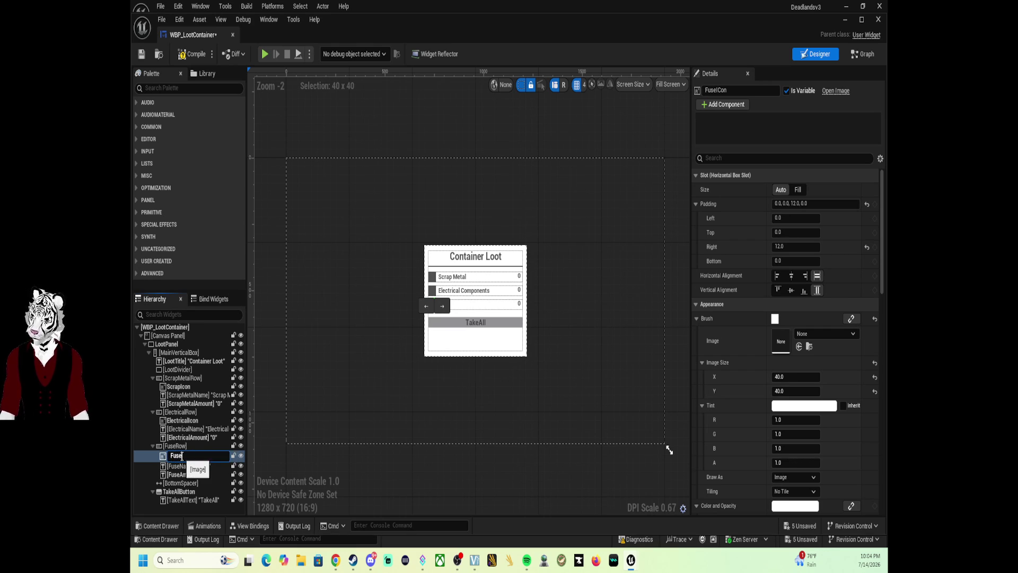
{"action": "type", "text": "ICon"}
{"action": "key", "text": "Return"}
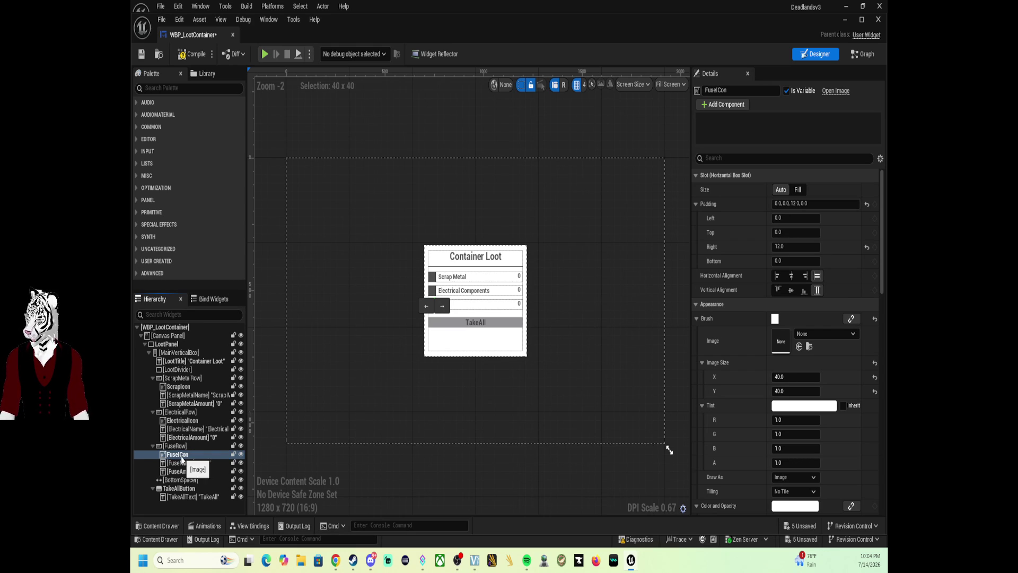
{"action": "left_click", "coordinate": [862, 55]}
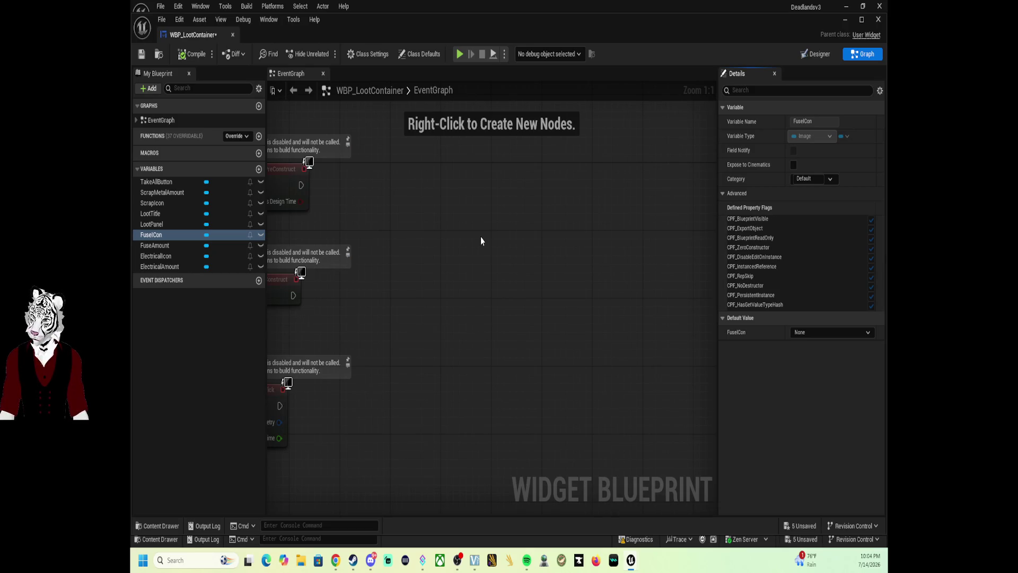
Step: Save the WBP_LootContainer widget blueprint with its renamed icon variables
{"action": "left_click", "coordinate": [142, 55]}
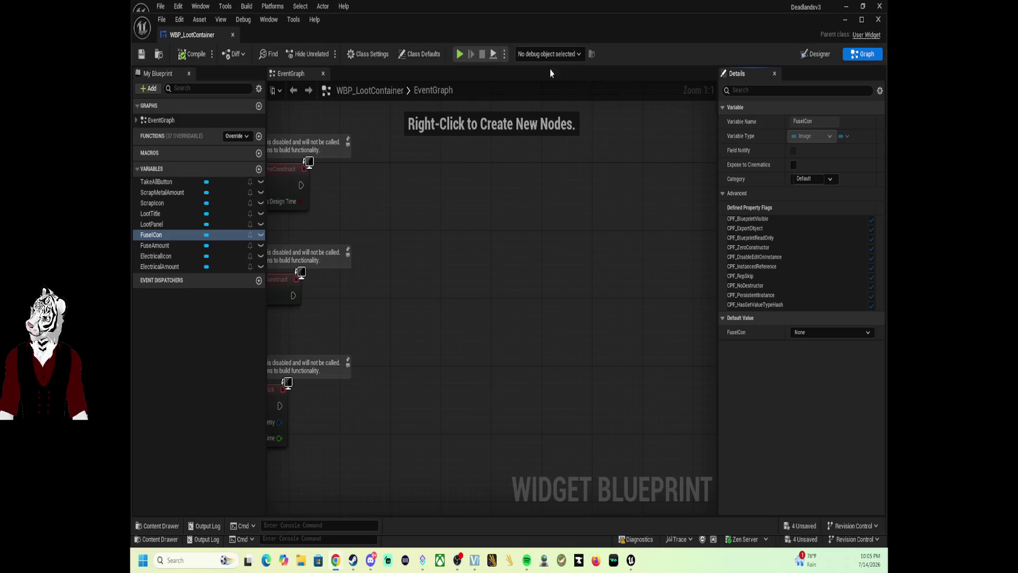
Step: Close the widget editor and play-test Lvl_FirstPerson in the editor
{"action": "left_click", "coordinate": [877, 20]}
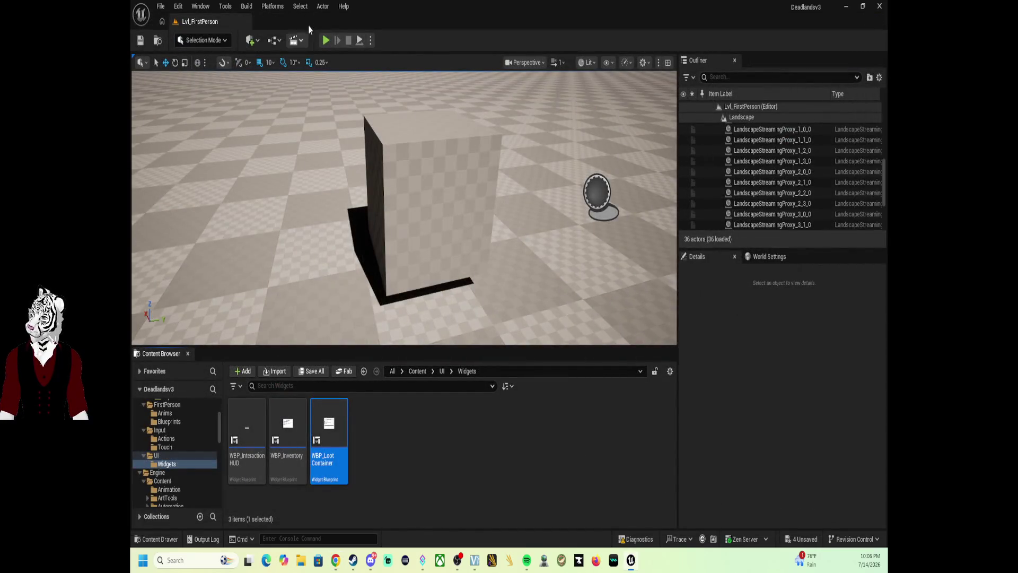
{"action": "left_click", "coordinate": [327, 40]}
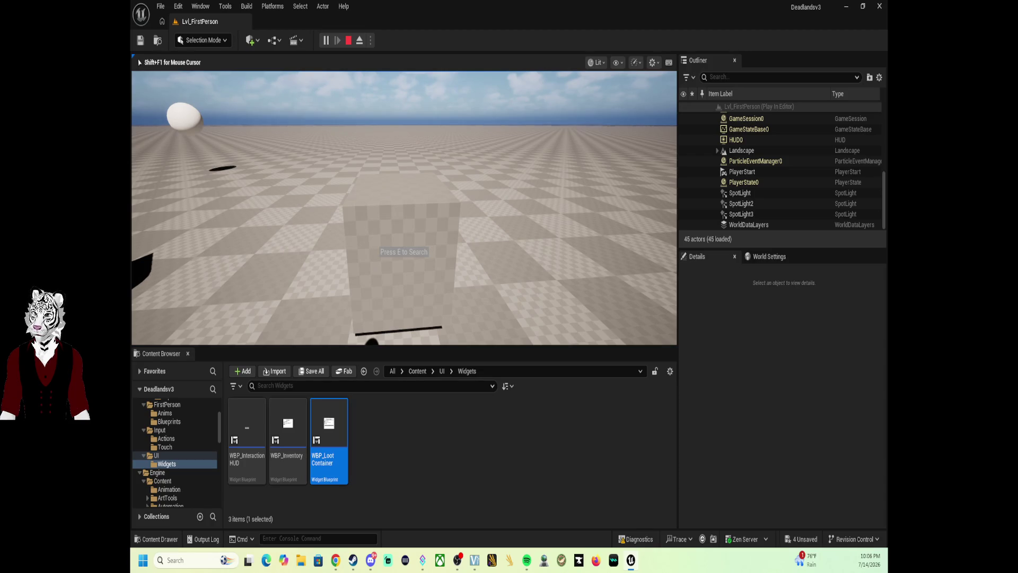
Step: Search the container twice for loot, check the inventory, and walk over to the cylinder
{"action": "key", "text": "e"}
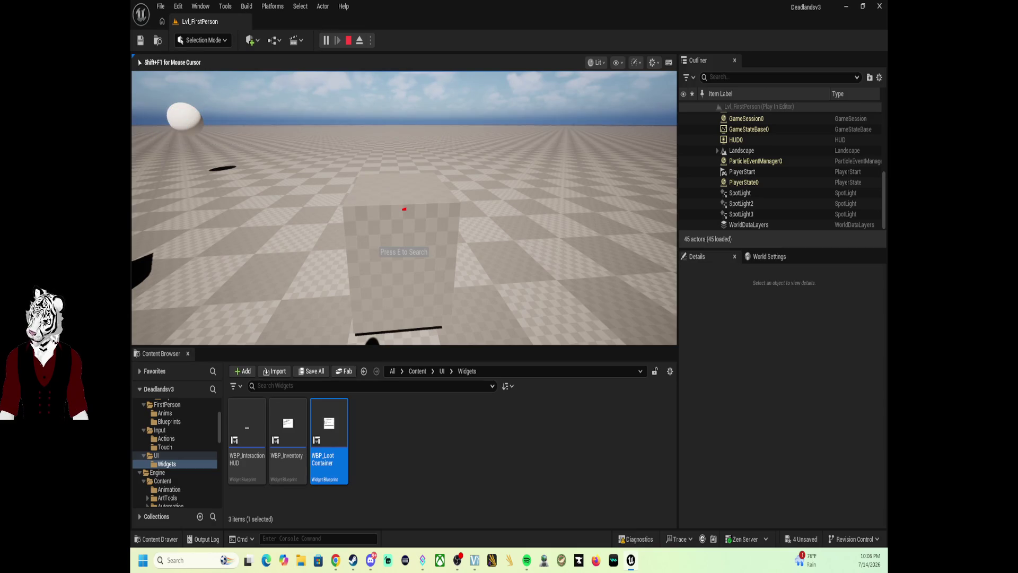
{"action": "key", "text": "i"}
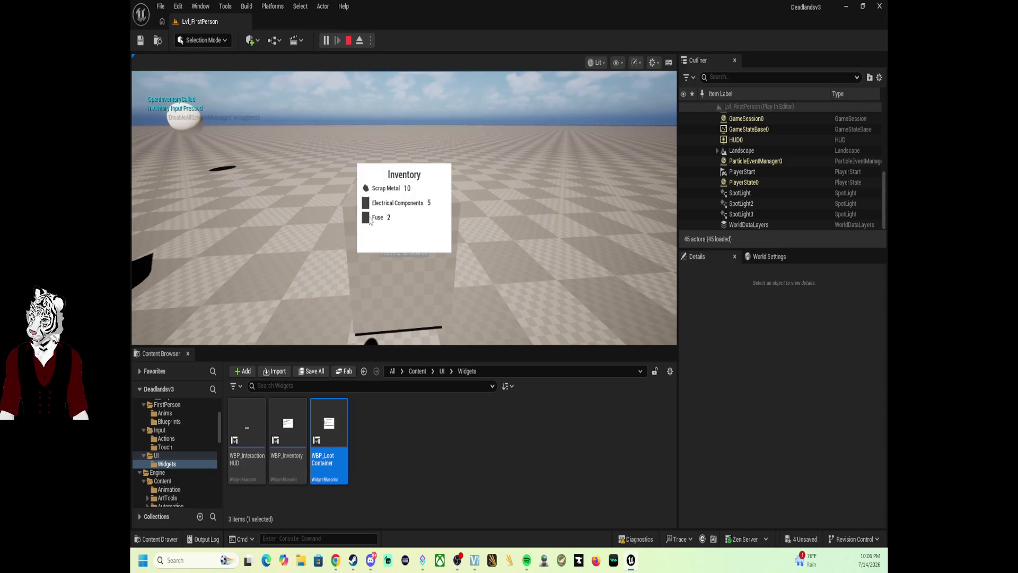
{"action": "key", "text": "i"}
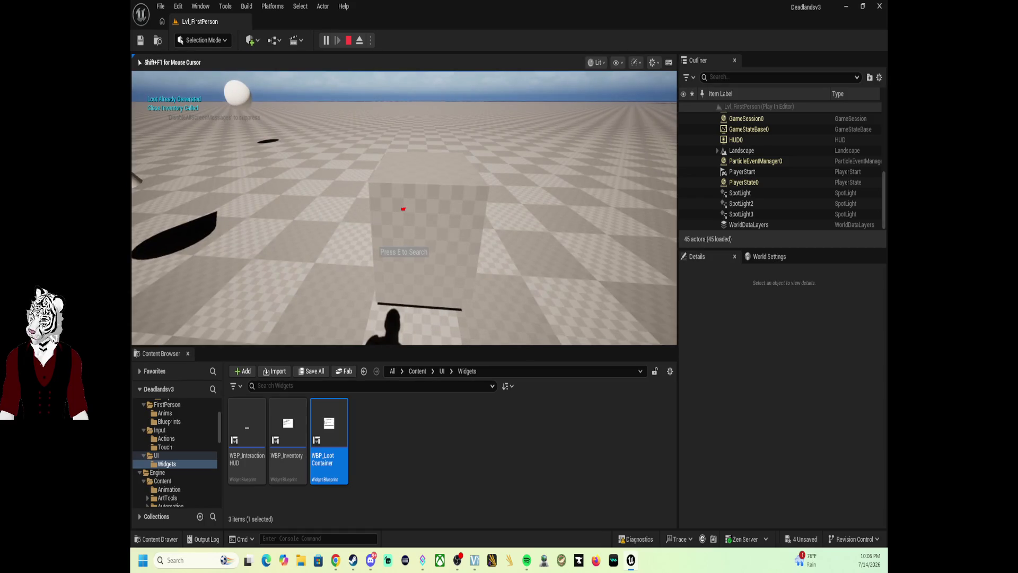
{"action": "key", "text": "e"}
{"action": "key", "text": "e"}
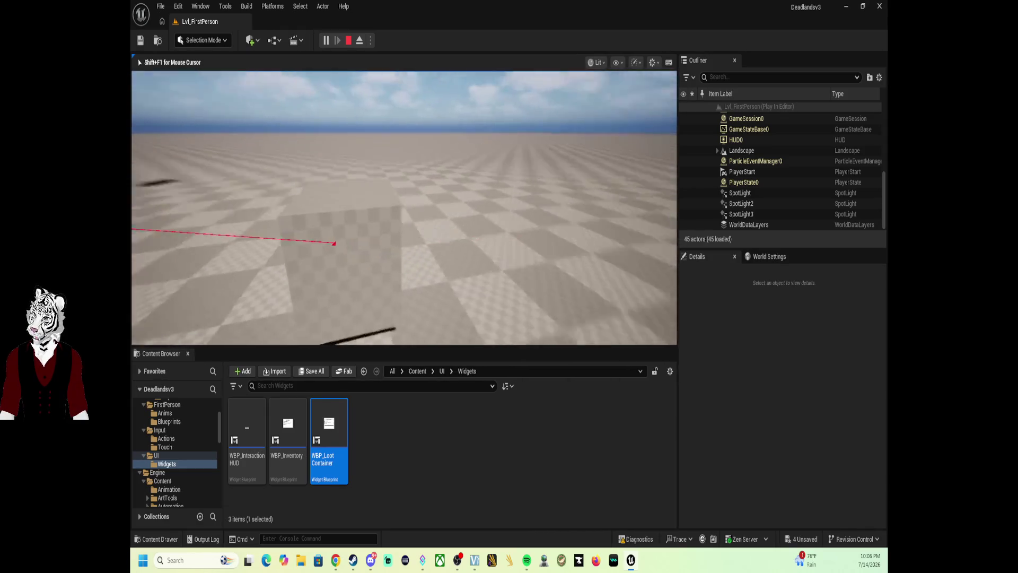
{"action": "key", "text": "w"}
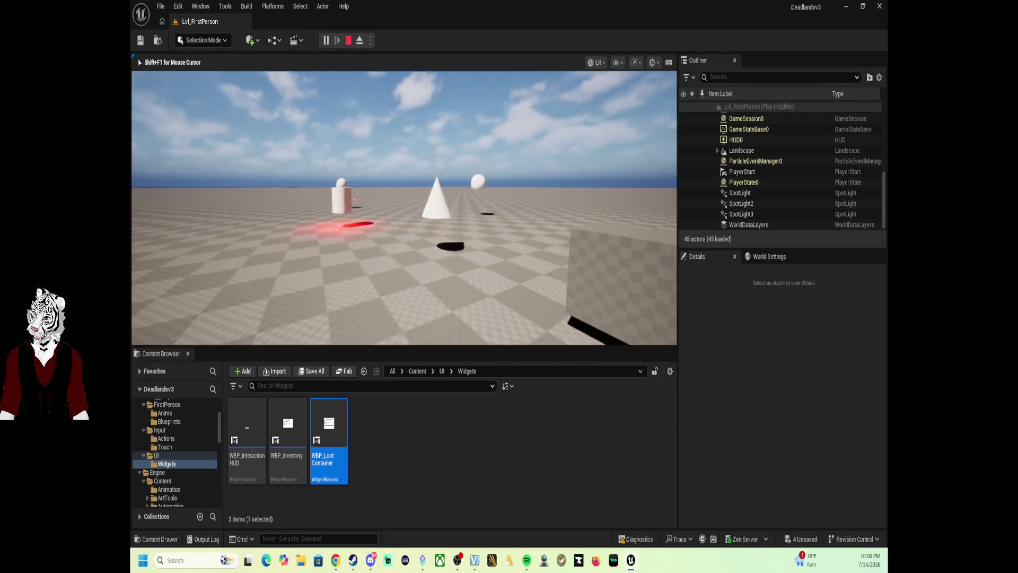
{"action": "key", "text": "w"}
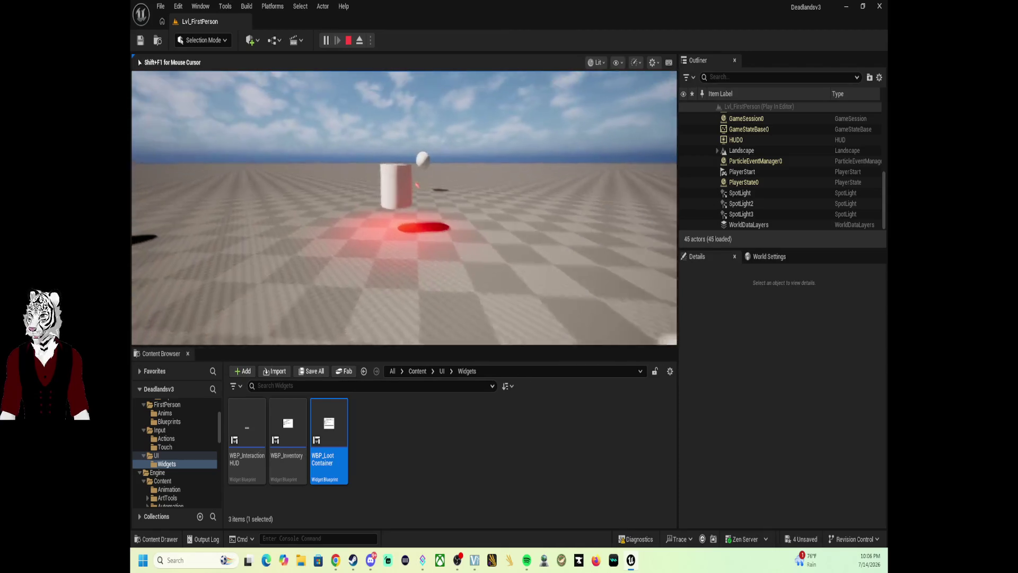
{"action": "key", "text": "w"}
{"action": "key", "text": "i"}
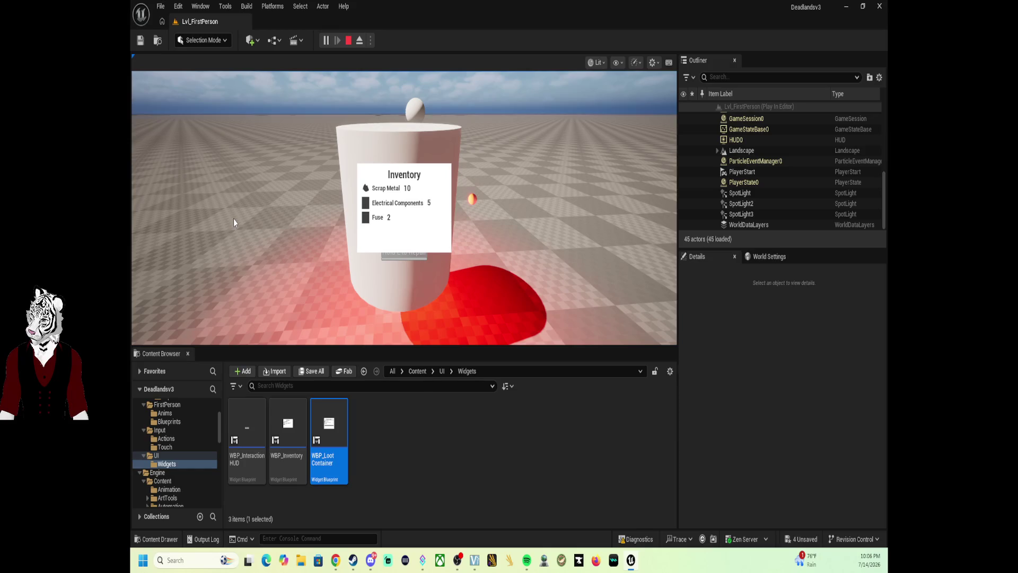
Step: Repair the cylinder, checking the inventory for consumed materials between attempts
{"action": "key", "text": "e"}
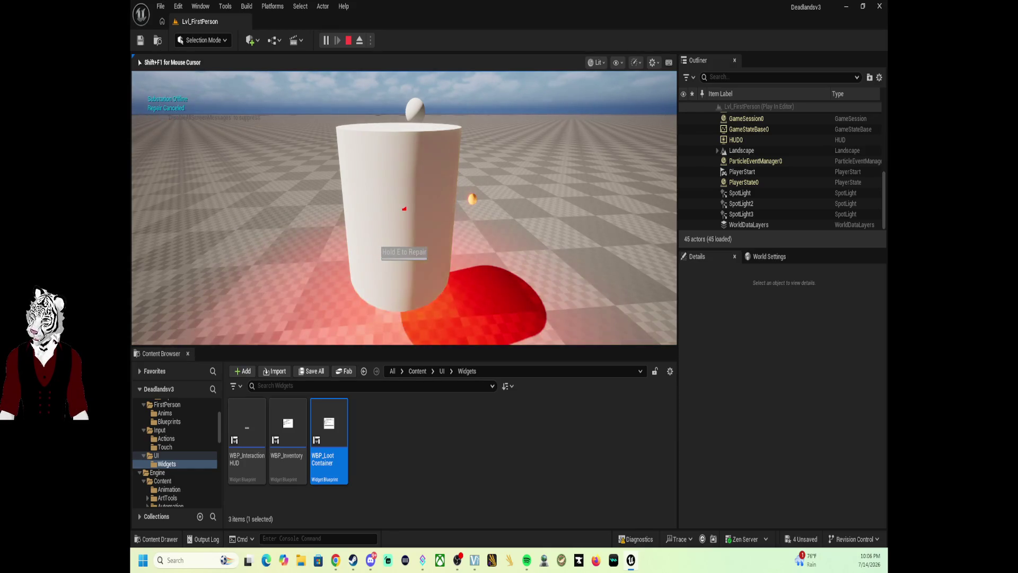
{"action": "key", "text": "i"}
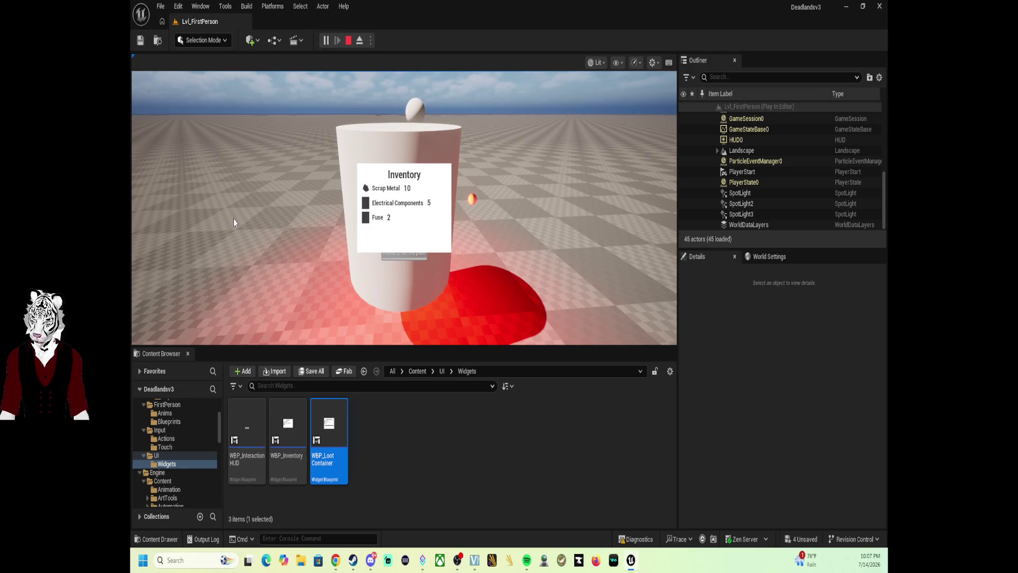
{"action": "key", "text": "e"}
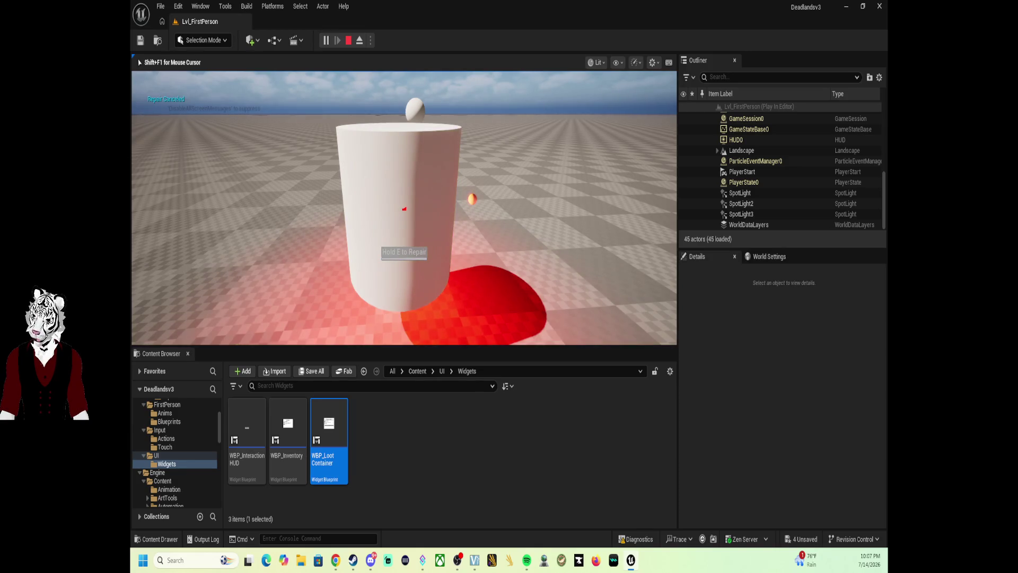
{"action": "key", "text": "Tab"}
{"action": "key", "text": "e"}
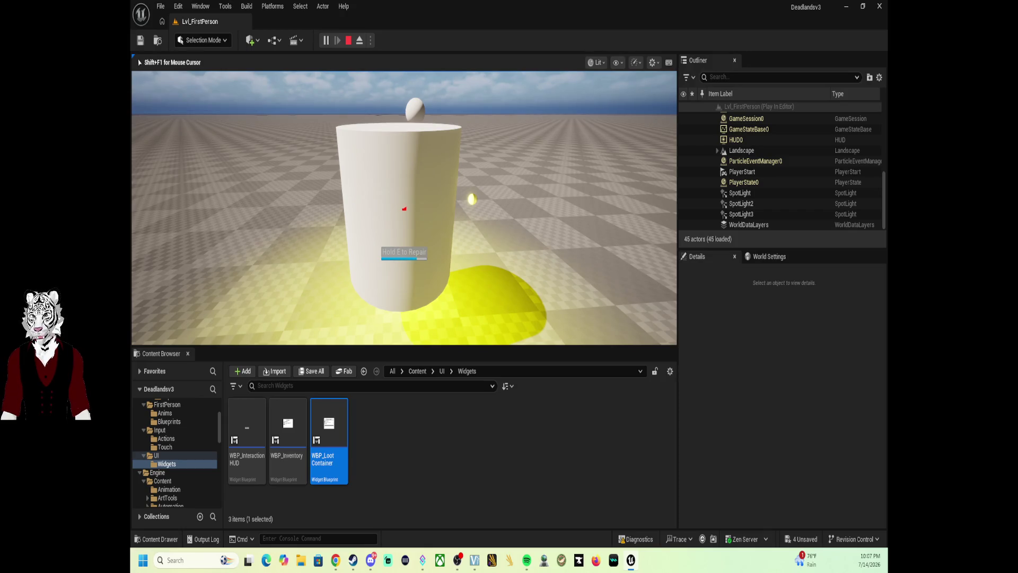
{"action": "key", "text": "i"}
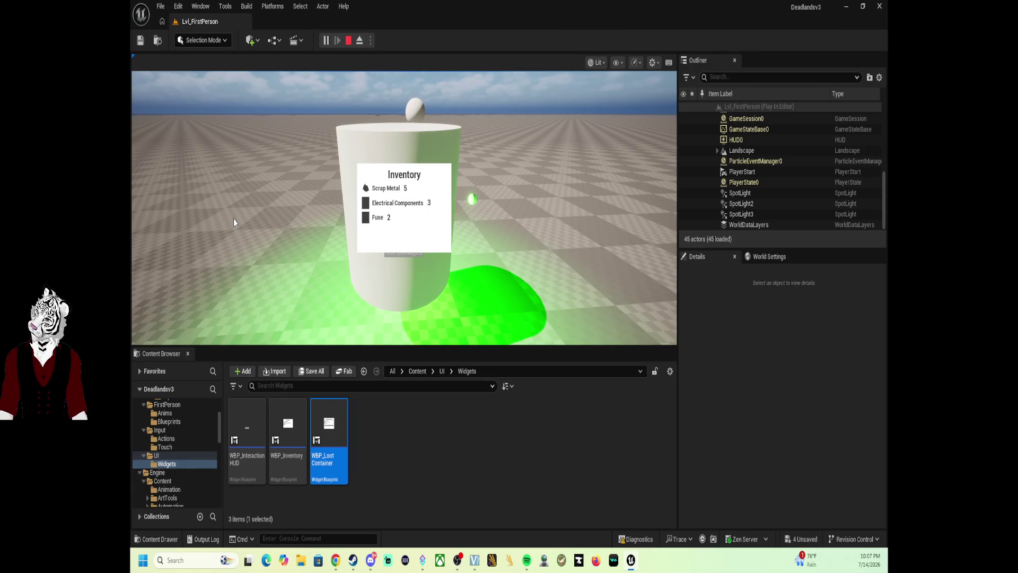
{"action": "key", "text": "i"}
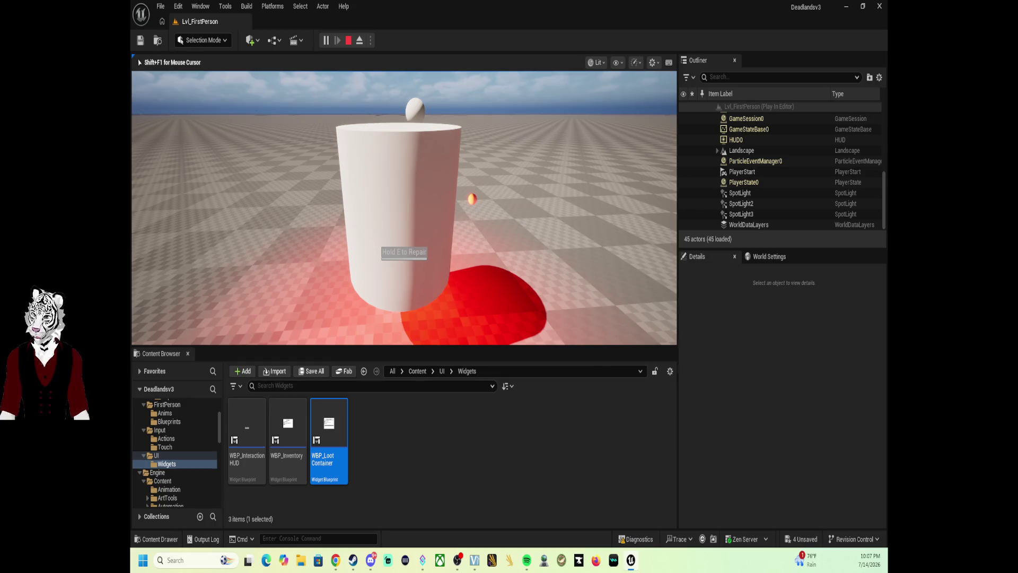
Step: Finish repairing the cylinder, confirm Electrical Components 1 and Fuse 2 remain, and stop playing
{"action": "key", "text": "w"}
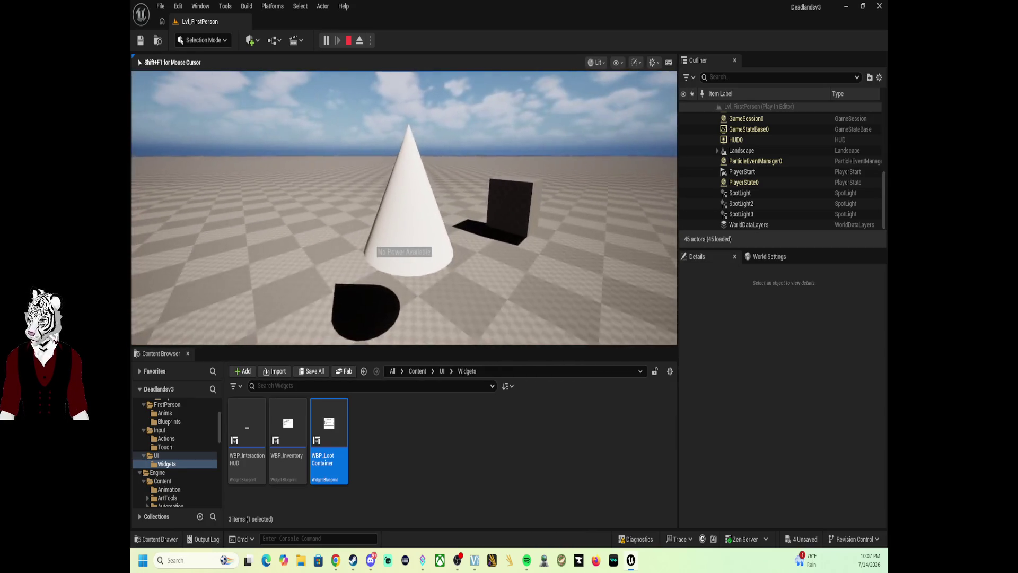
{"action": "key", "text": "s"}
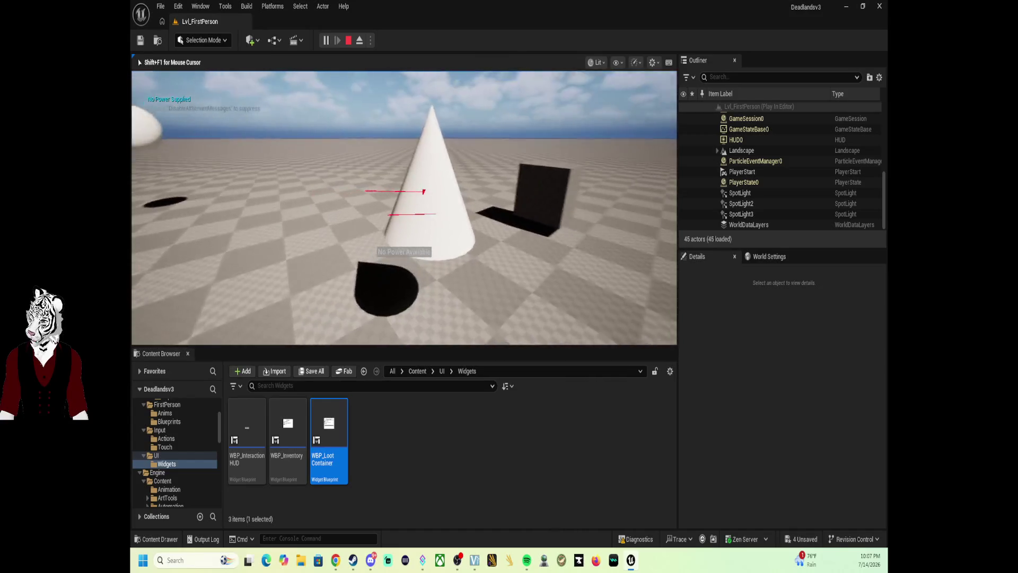
{"action": "key", "text": "w"}
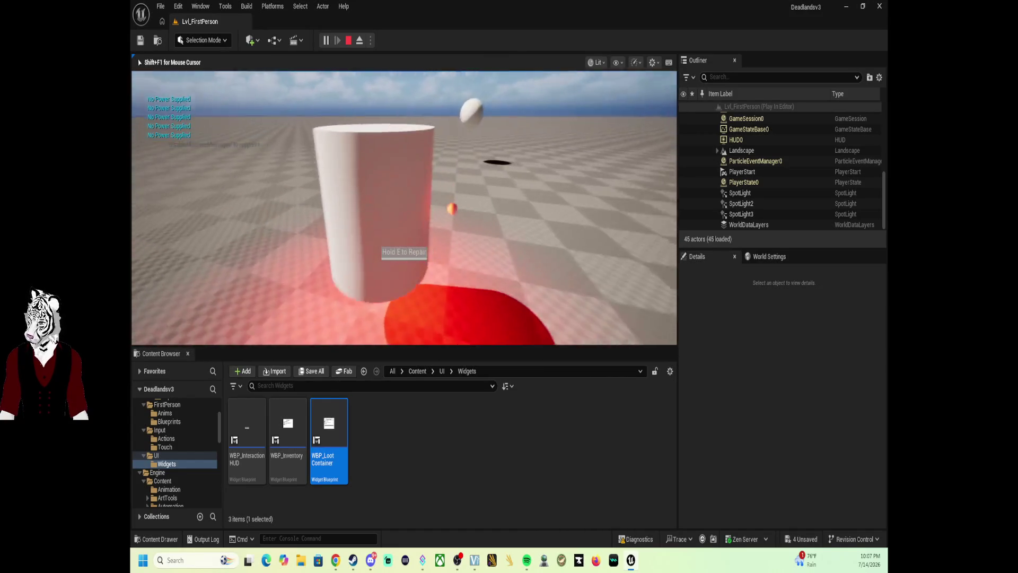
{"action": "key", "text": "e"}
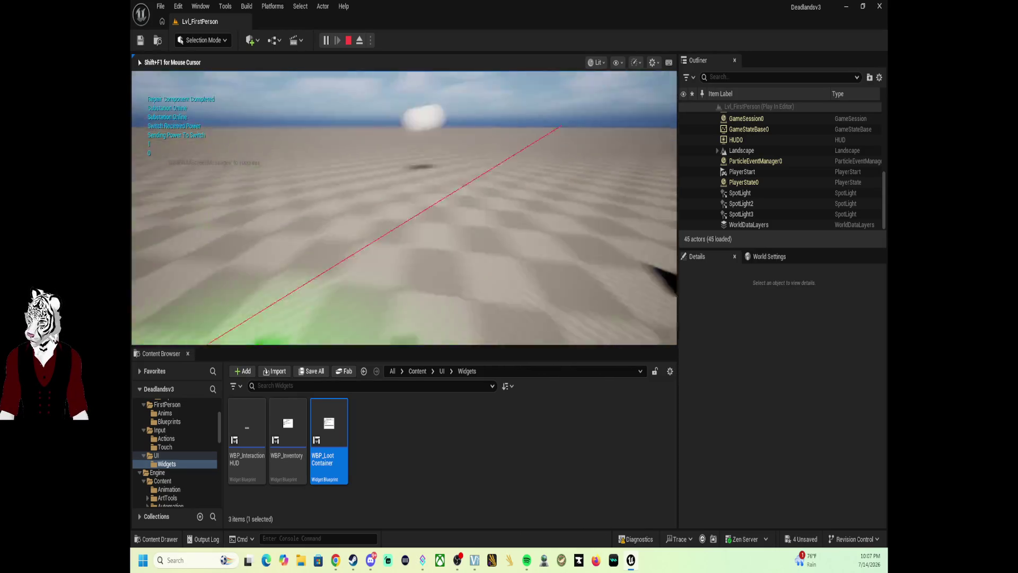
{"action": "key", "text": "w"}
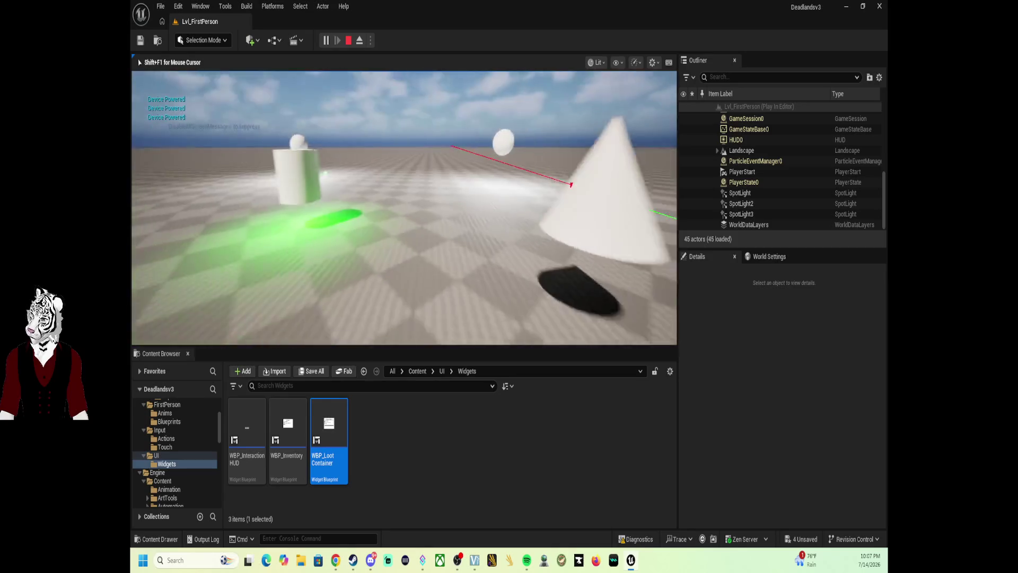
{"action": "key", "text": "i"}
{"action": "key", "text": "i"}
{"action": "key", "text": "i"}
{"action": "key", "text": "i"}
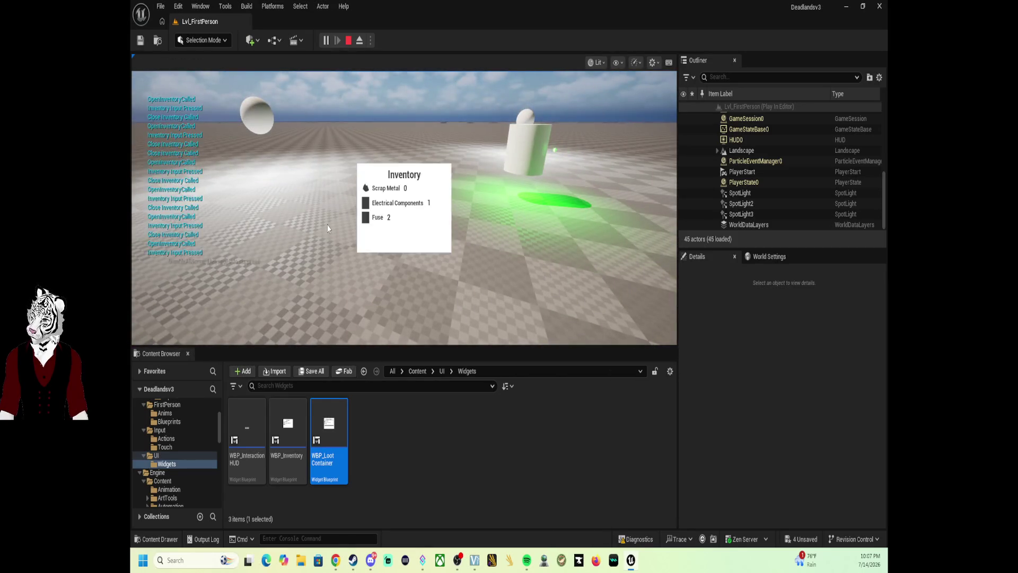
{"action": "key", "text": "Escape"}
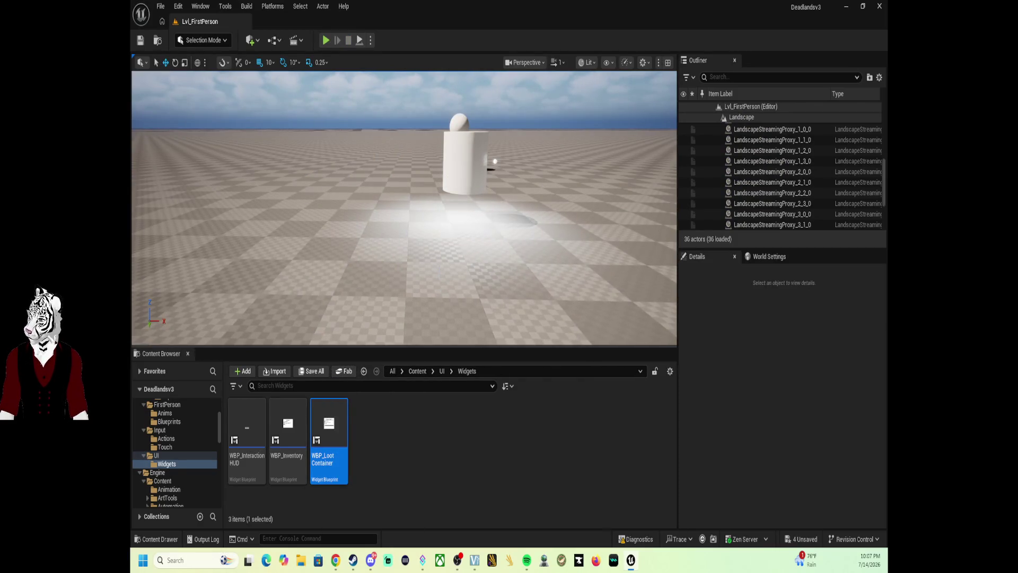
Step: Replay, repair the cylinder, and confirm Scrap Metal 5, Electrical Components 3, Fuse 2 before stopping
{"action": "left_click_drag", "start_coordinate": [440, 271], "coordinate": [440, 270]}
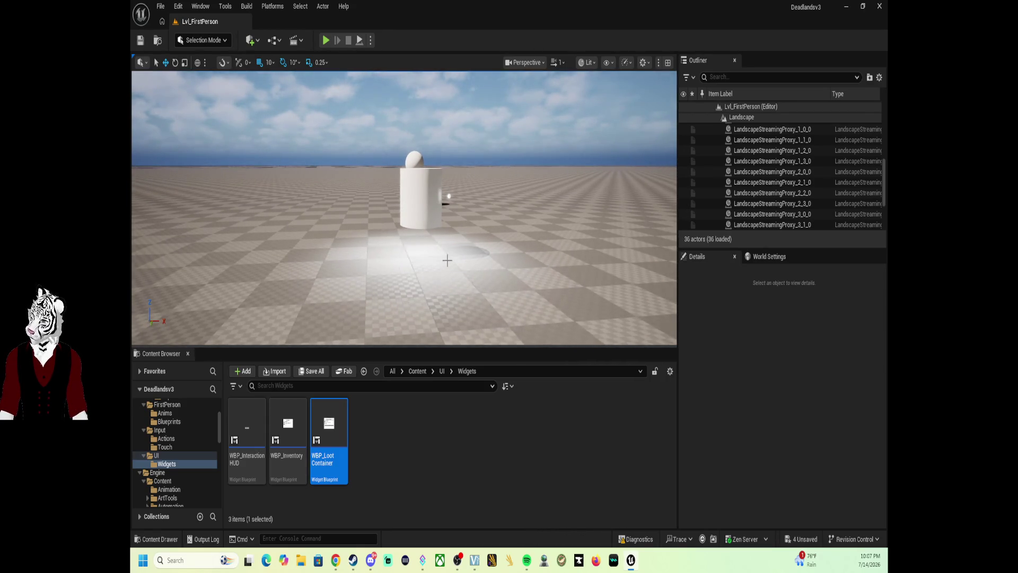
{"action": "left_click", "coordinate": [326, 40]}
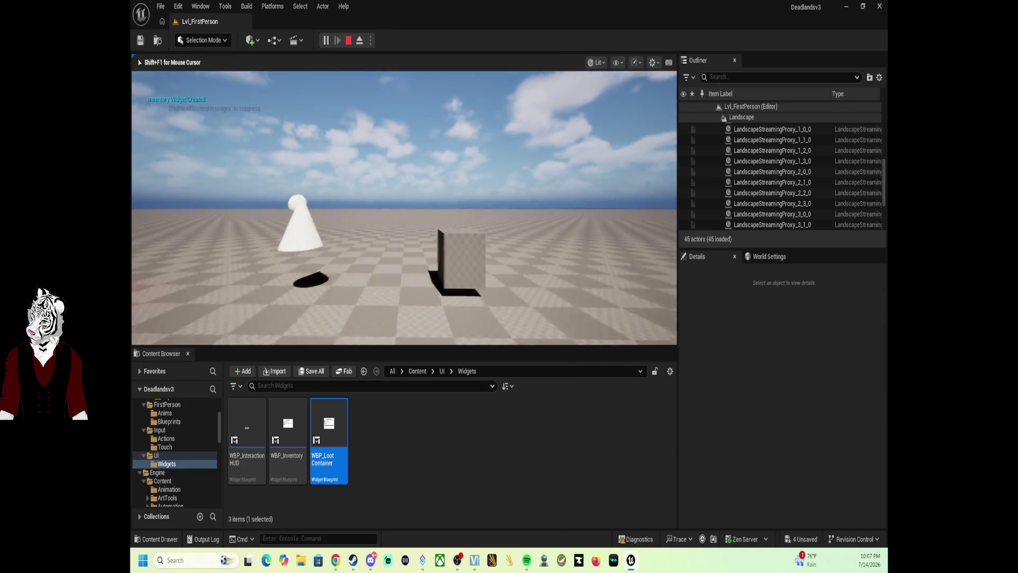
{"action": "key", "text": "i"}
{"action": "key", "text": "i"}
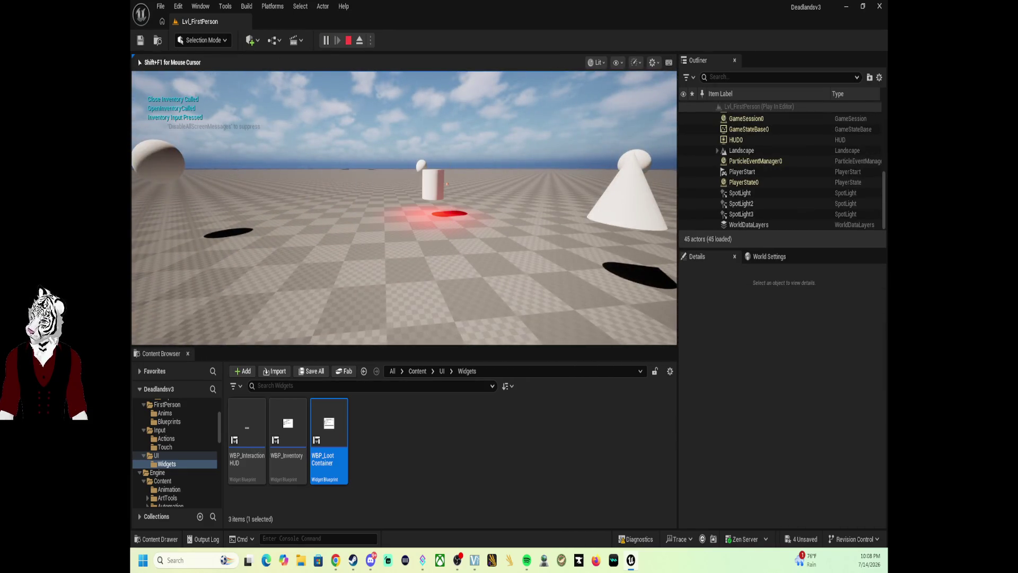
{"action": "key", "text": "w"}
{"action": "key", "text": "e"}
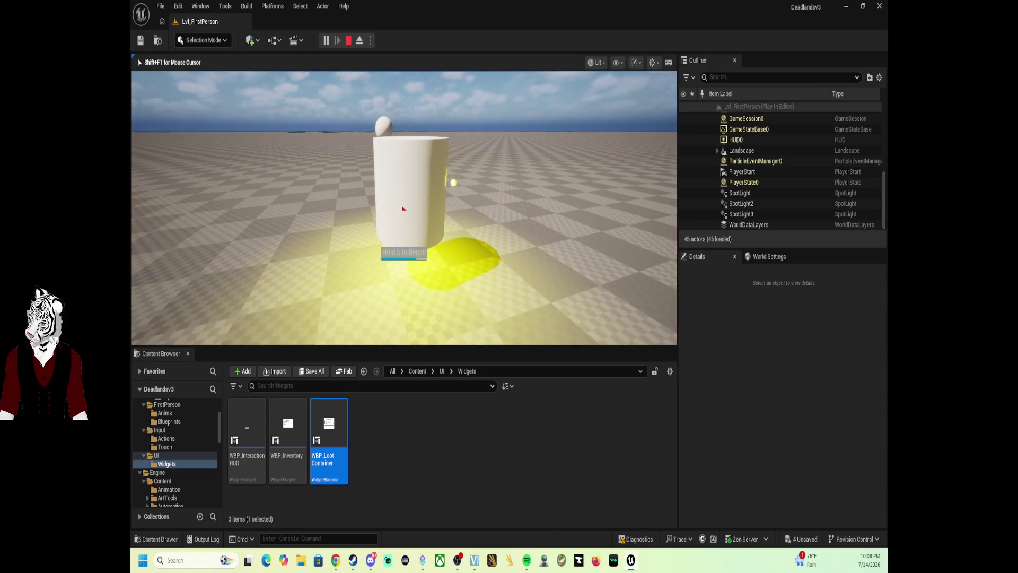
{"action": "key", "text": "i"}
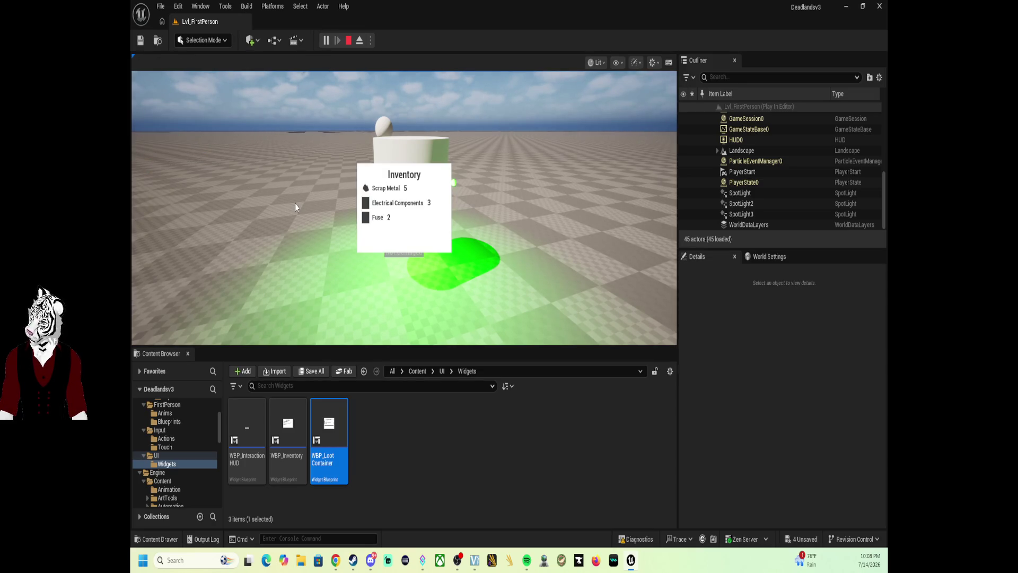
{"action": "left_click", "coordinate": [349, 40]}
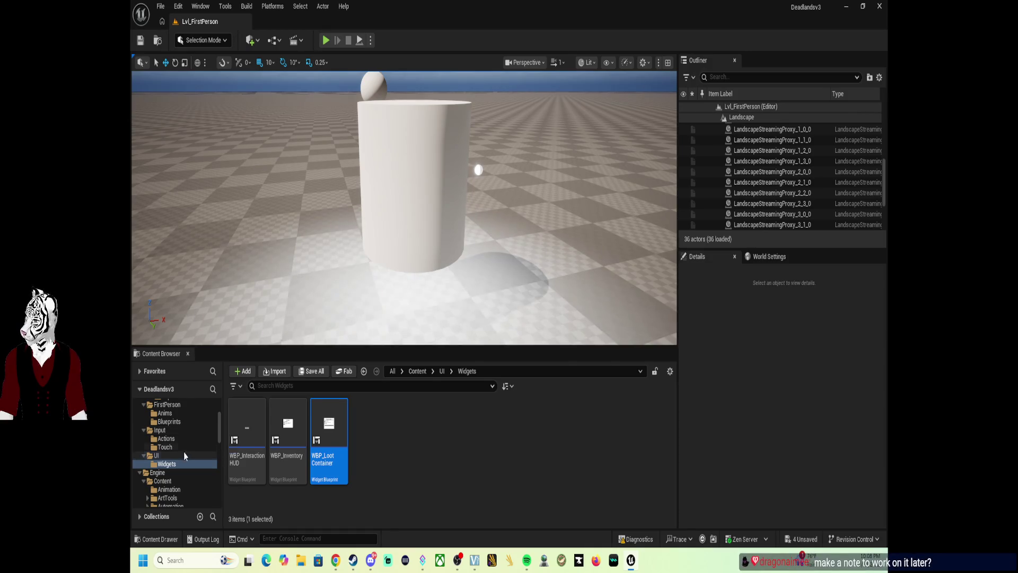
Step: Open BP_RepairComponent from the Repair folder and go to its ConsumeRequiredMaterials graph
{"action": "scroll", "coordinate": [184, 454], "scroll_direction": "up", "scroll_amount": 2}
{"action": "left_click", "coordinate": [189, 431]}
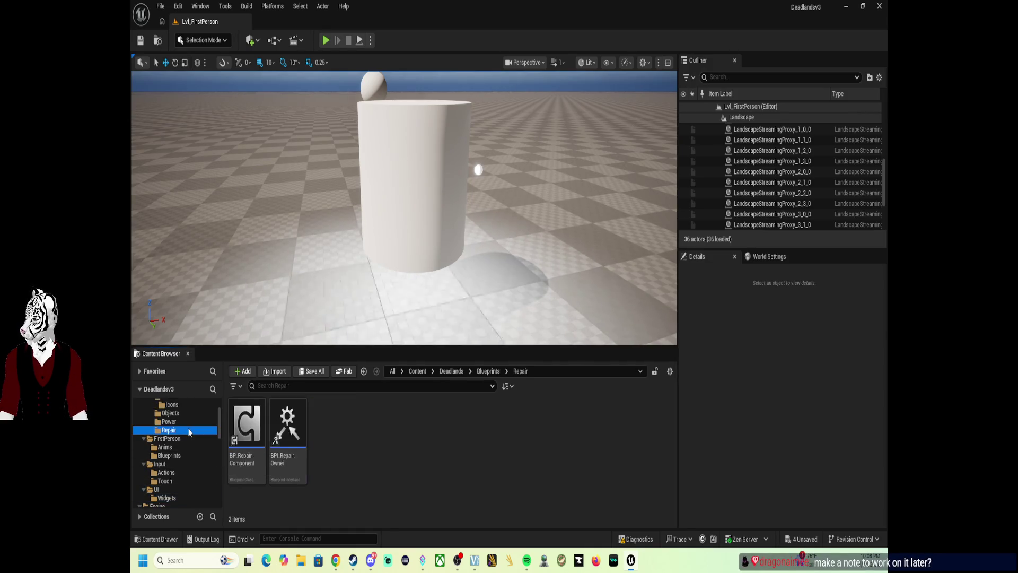
{"action": "double_click", "coordinate": [247, 424]}
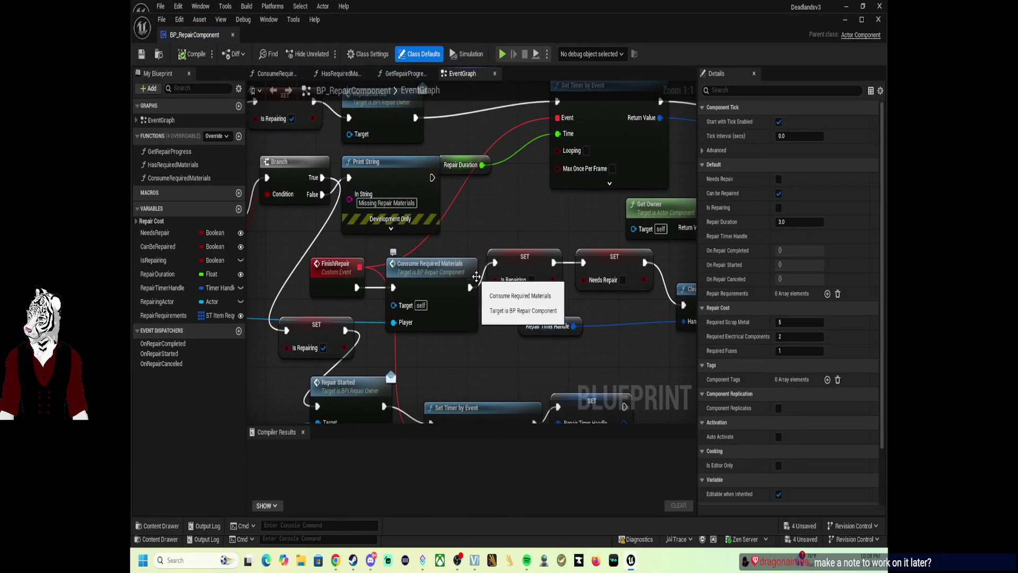
{"action": "left_click", "coordinate": [289, 91]}
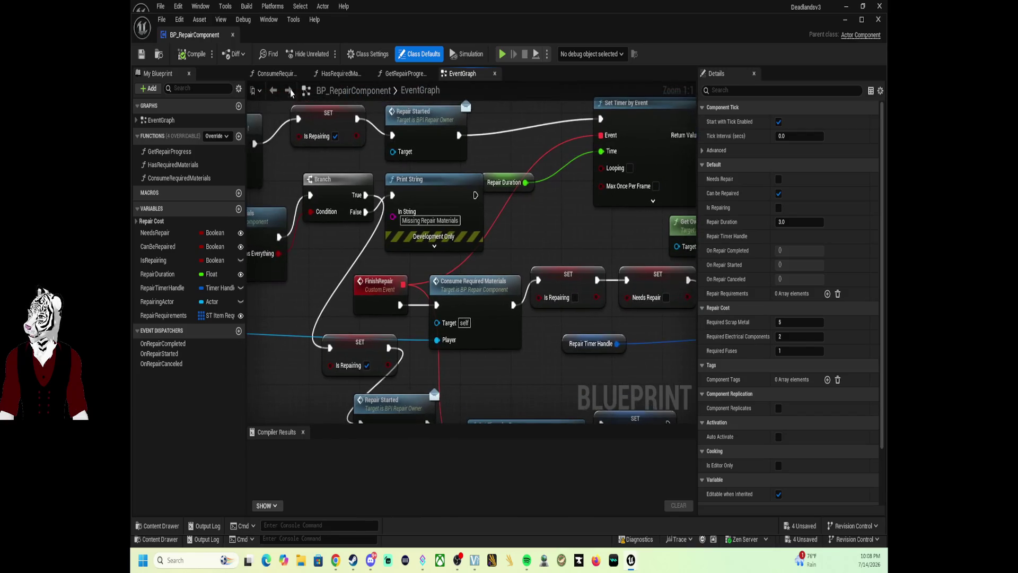
{"action": "left_click", "coordinate": [286, 74]}
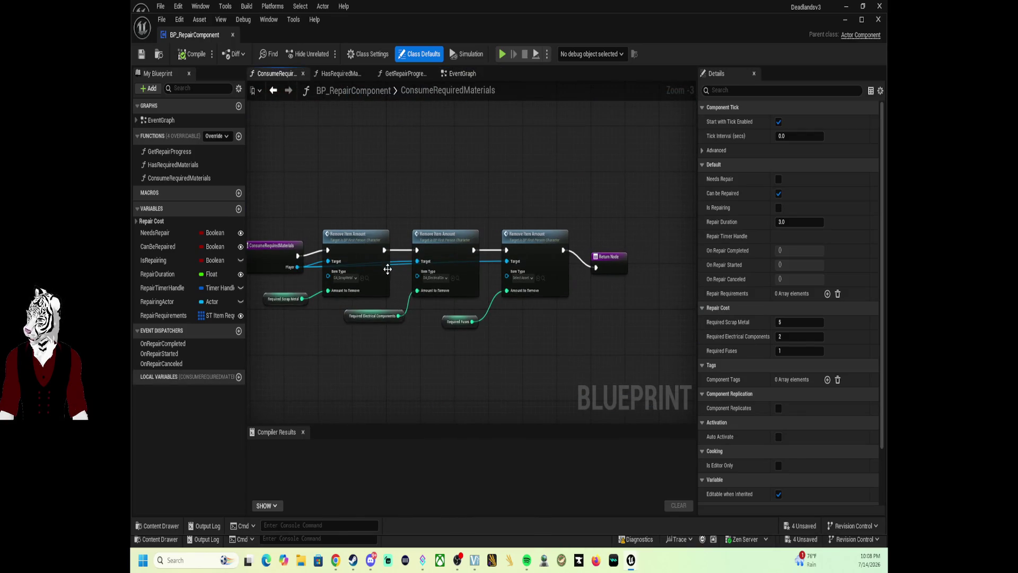
{"action": "scroll", "coordinate": [506, 325], "scroll_direction": "up", "scroll_amount": 3}
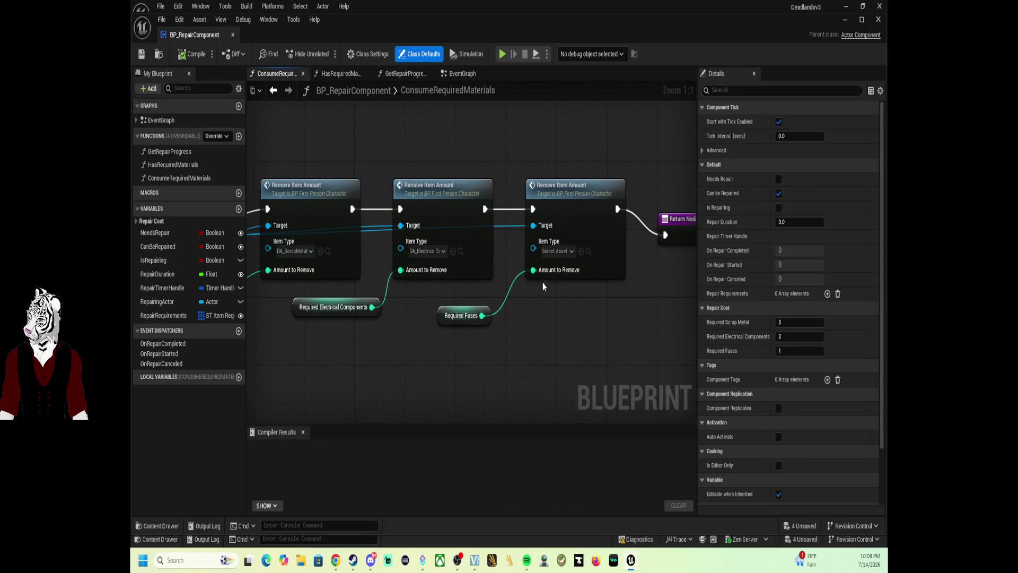
Step: Set the third removal's Item Type to DA_Fuse, compile, and close the blueprint
{"action": "left_click", "coordinate": [557, 250]}
{"action": "left_click", "coordinate": [609, 347]}
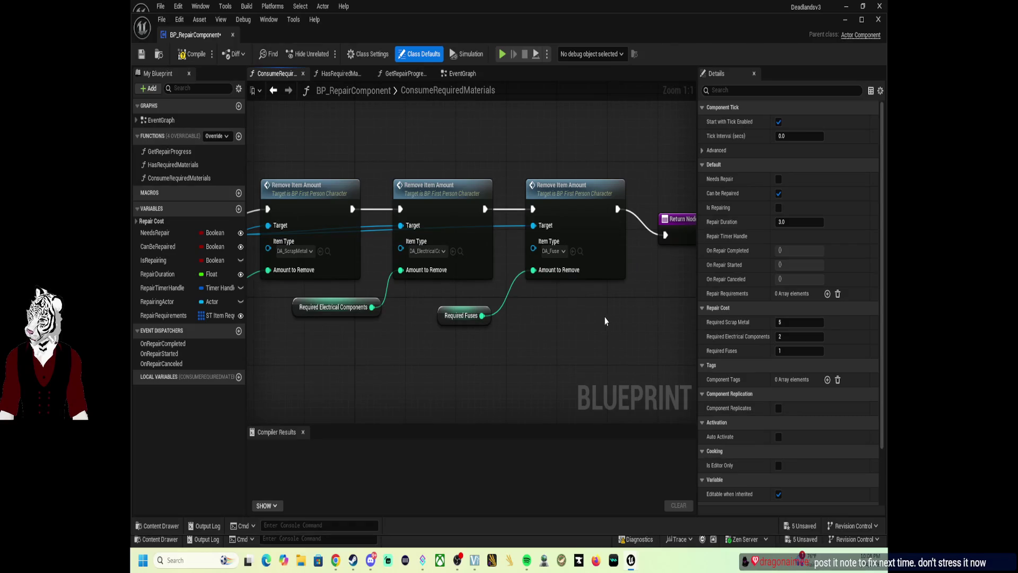
{"action": "left_click", "coordinate": [194, 54]}
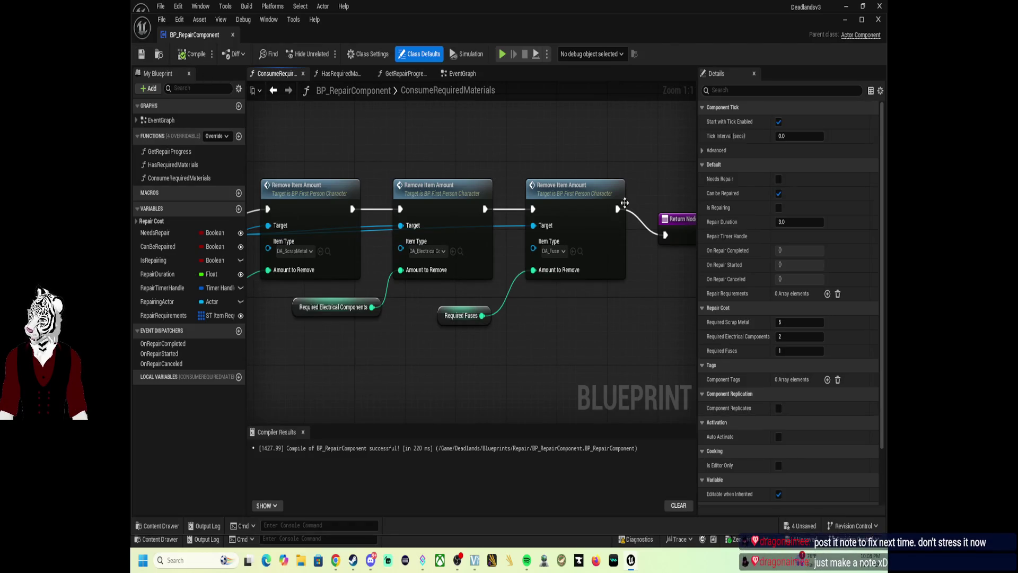
{"action": "left_click", "coordinate": [878, 20]}
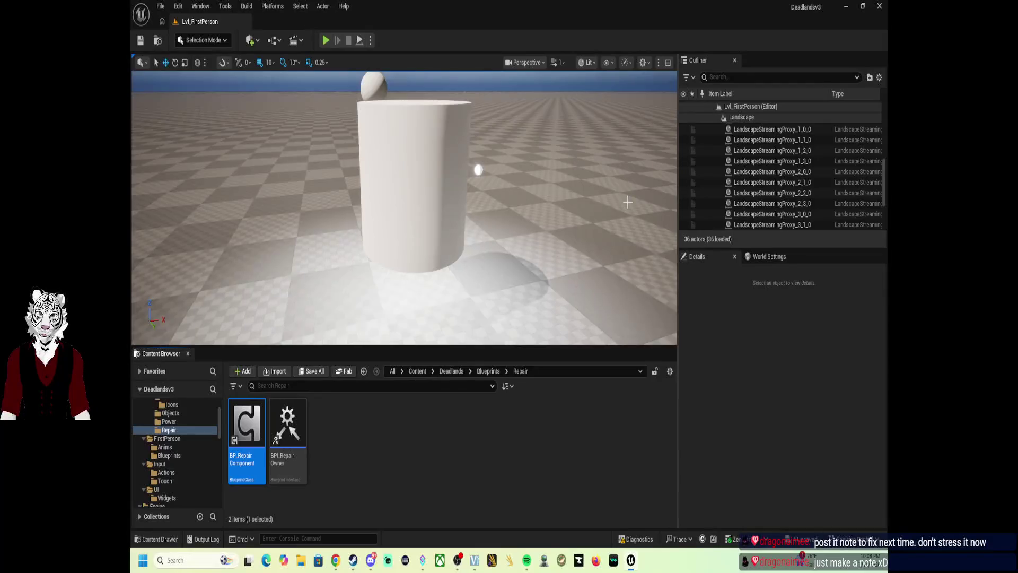
Step: Play-test repairing the cylinder and verify the inventory now shows only 1 Fuse
{"action": "left_click", "coordinate": [325, 40]}
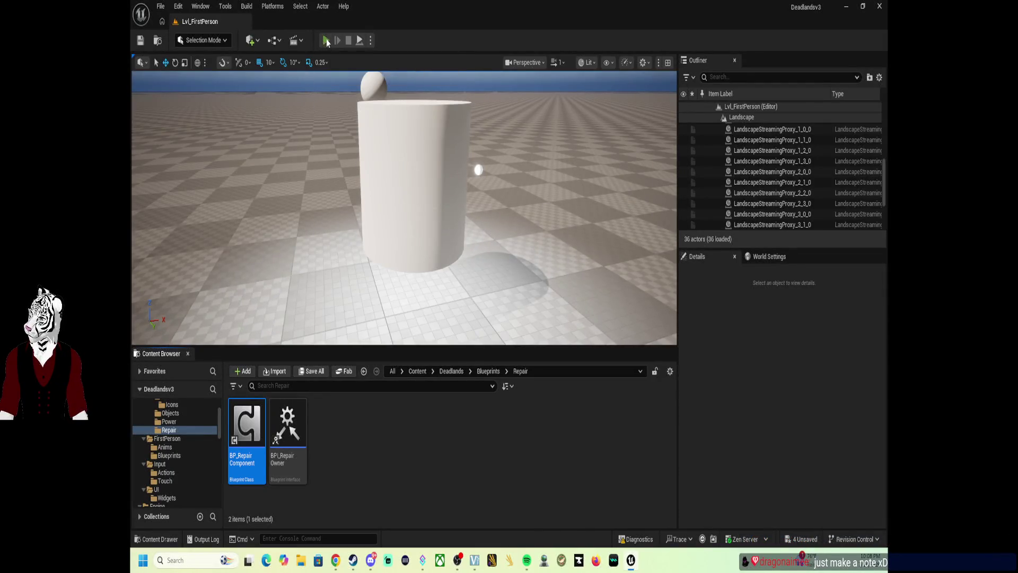
{"action": "key", "text": "i"}
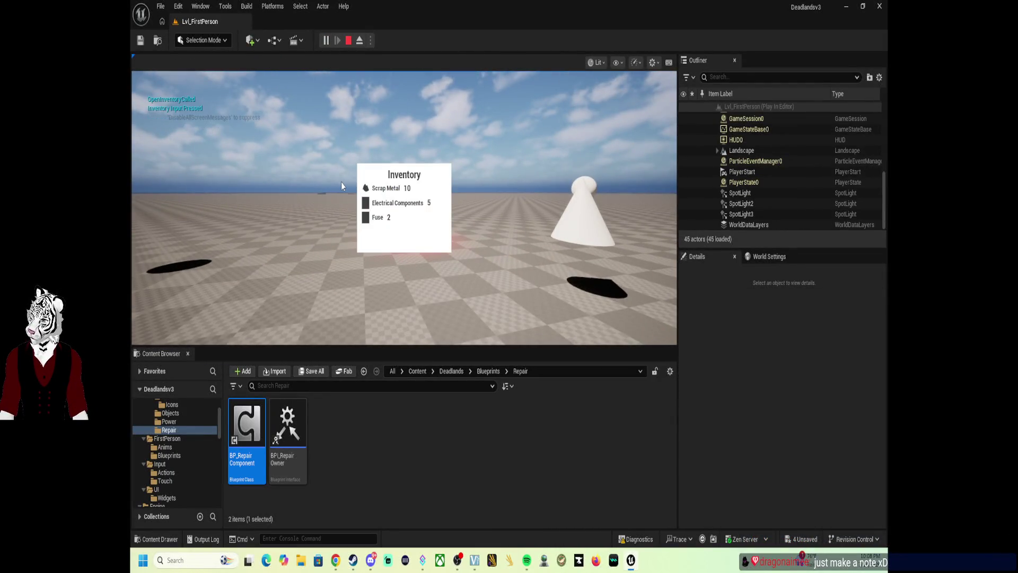
{"action": "key", "text": "w"}
{"action": "key", "text": "e"}
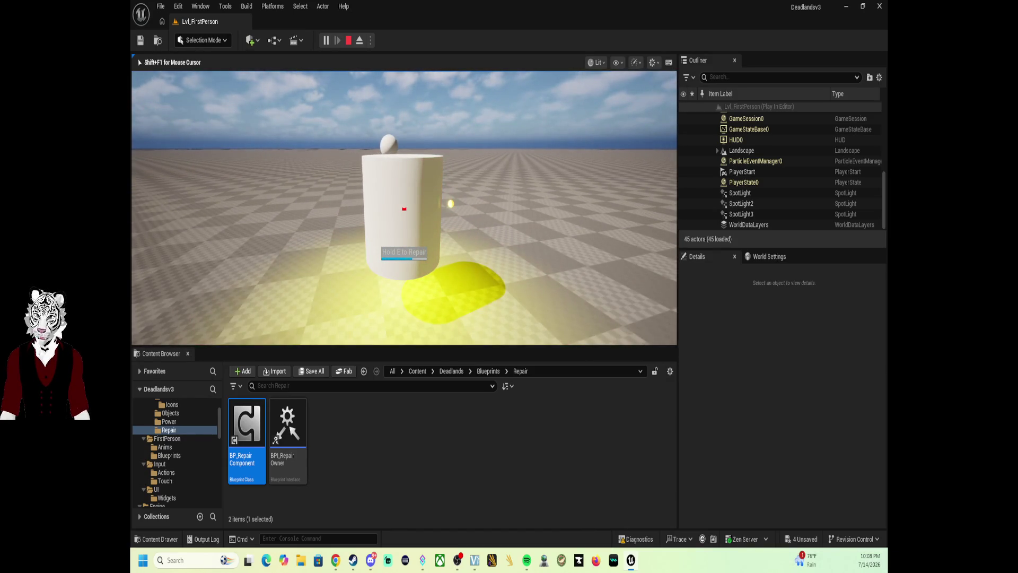
{"action": "key", "text": "Tab"}
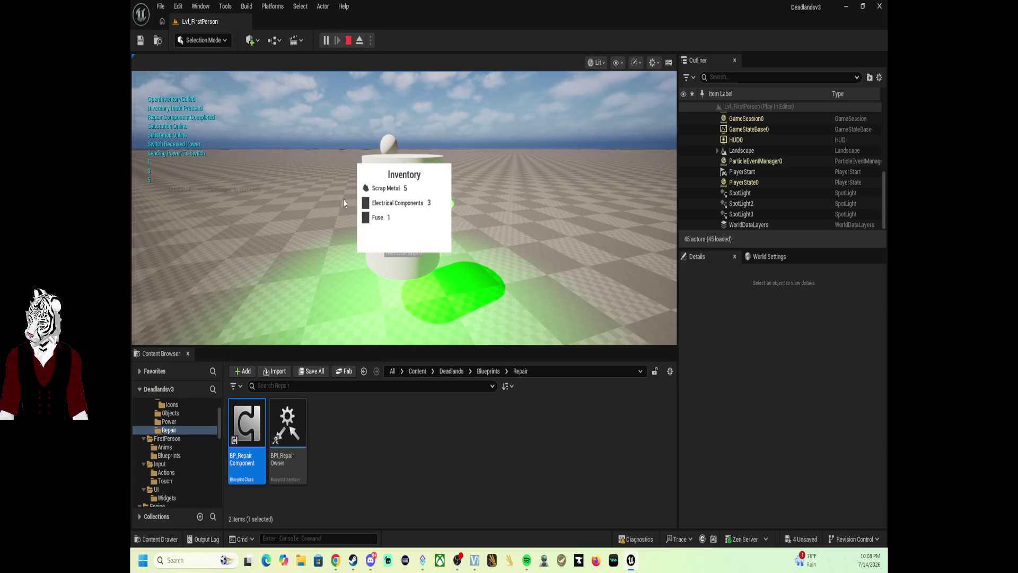
{"action": "key", "text": "Tab"}
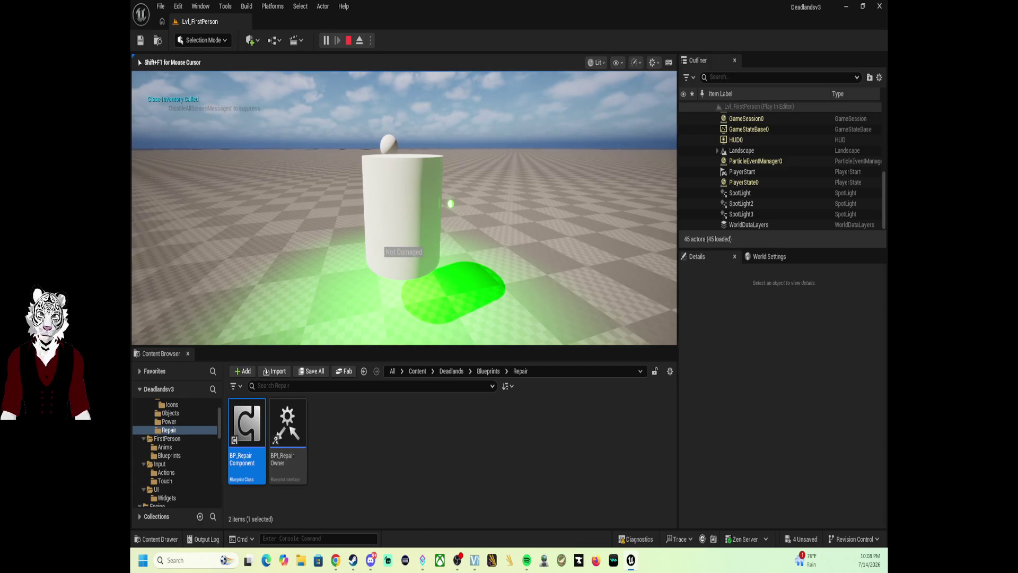
{"action": "key", "text": "Escape"}
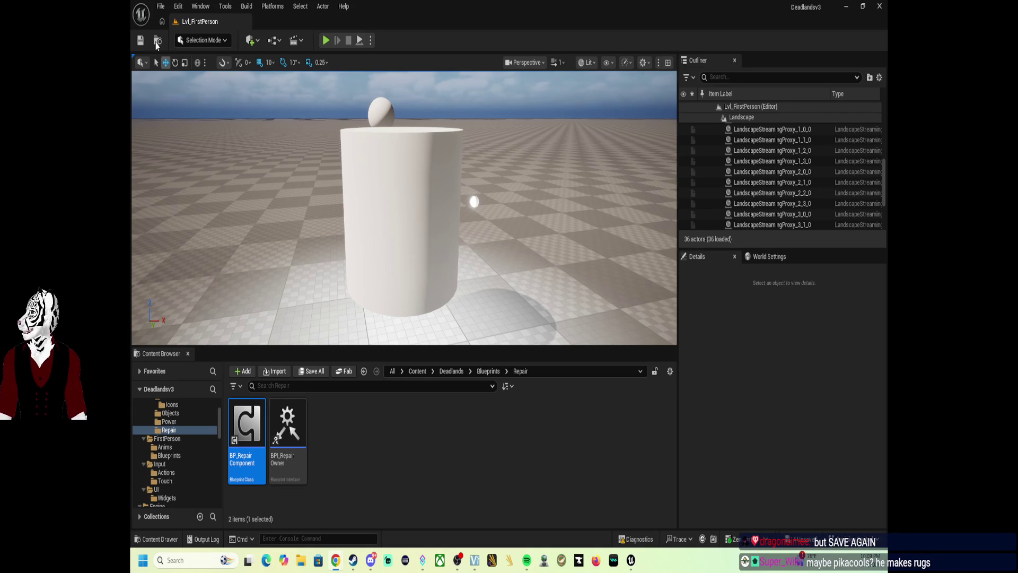
Step: Save and exit the editor, saving all four modified assets including BP_PoweredObject and PDA_ItemDefinition
{"action": "left_click", "coordinate": [140, 40]}
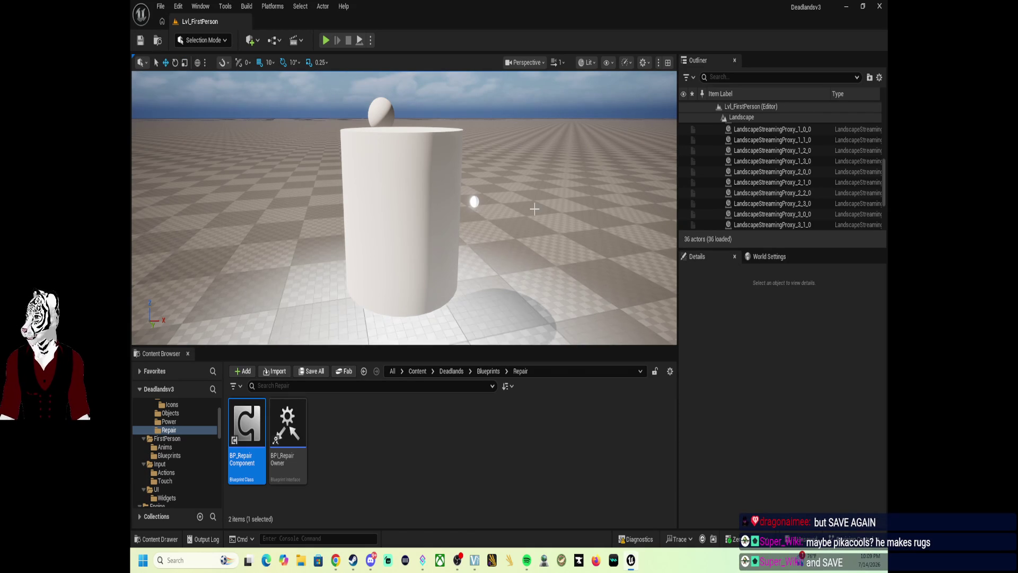
{"action": "left_click", "coordinate": [879, 7]}
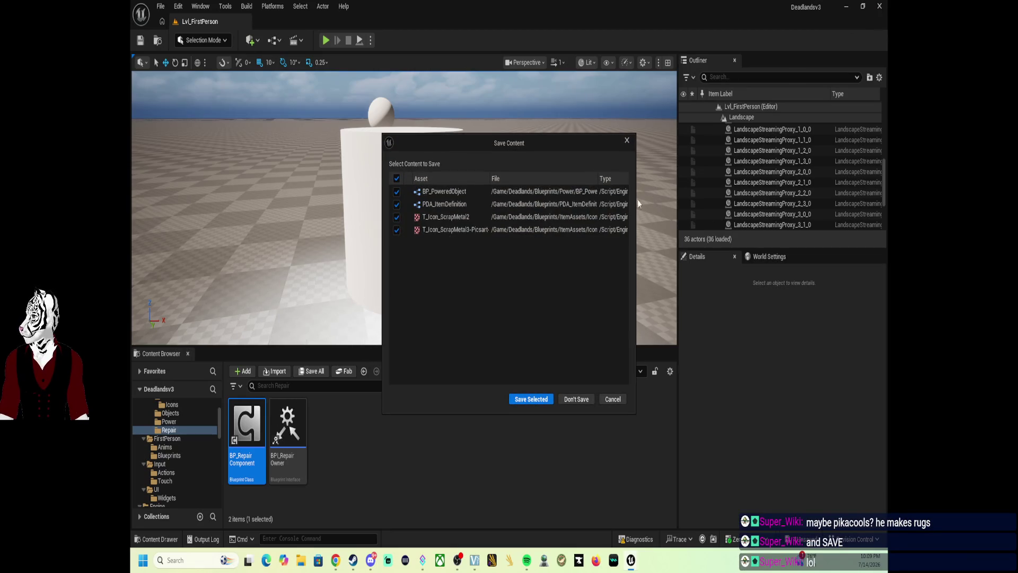
{"action": "left_click", "coordinate": [529, 402]}
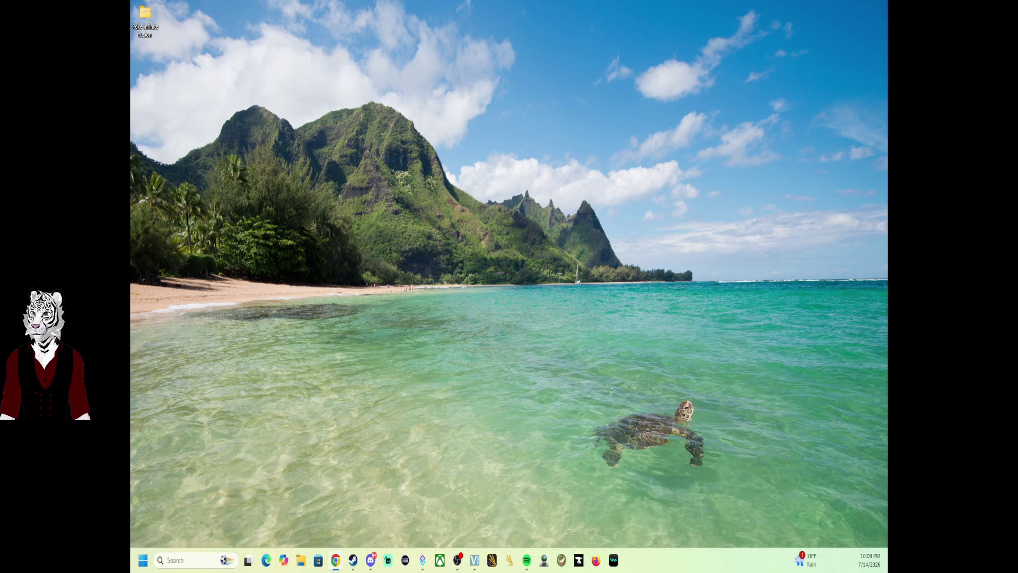
Step: Maximize Chrome and scroll the Raid Channel list to preview the ASKA streamer's channel
{"action": "mouse_move", "coordinate": [887, 39]}
{"action": "left_mouse_down"}
{"action": "mouse_move", "coordinate": [526, 12]}
{"action": "mouse_move", "coordinate": [561, 42]}
{"action": "left_mouse_up"}
{"action": "left_click", "coordinate": [824, 36]}
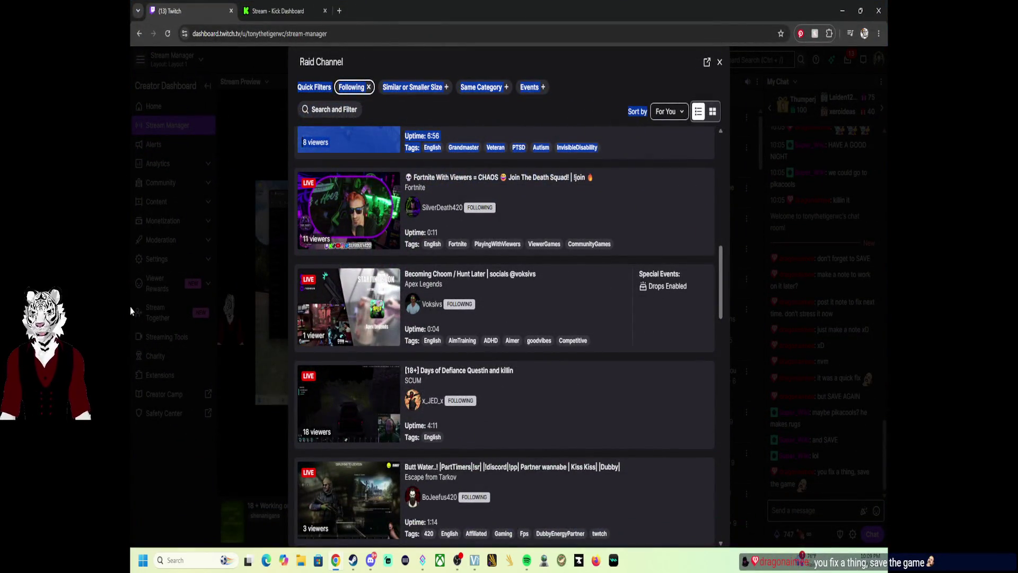
{"action": "scroll", "coordinate": [554, 302], "scroll_direction": "down", "scroll_amount": 3}
{"action": "scroll", "coordinate": [557, 287], "scroll_direction": "down", "scroll_amount": 3}
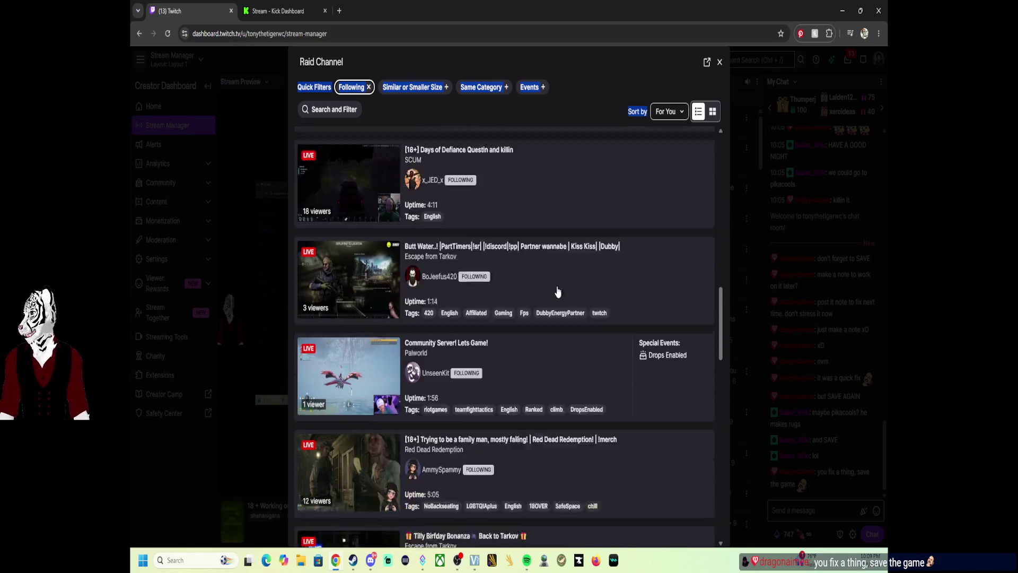
{"action": "scroll", "coordinate": [556, 291], "scroll_direction": "down", "scroll_amount": 3}
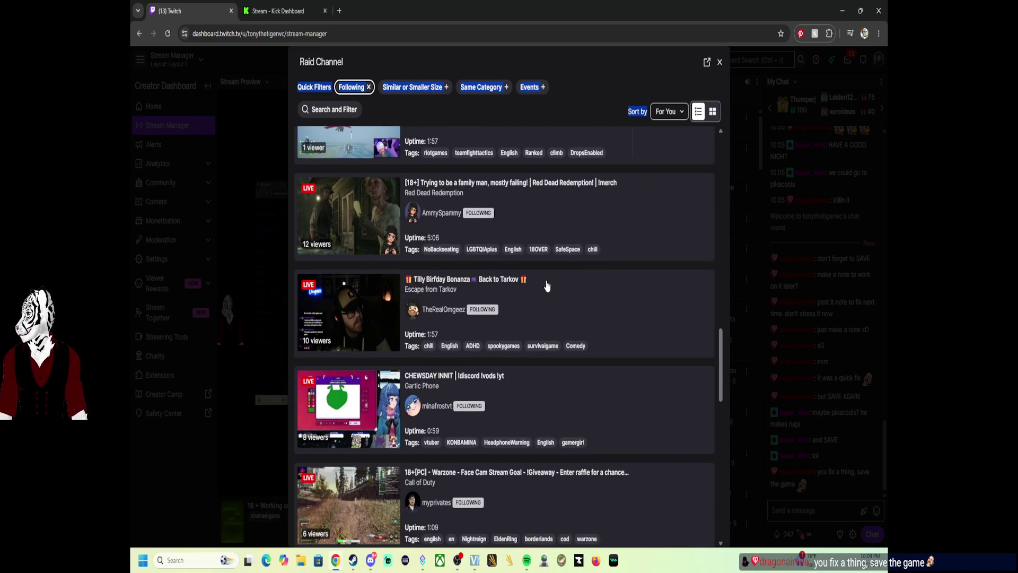
{"action": "scroll", "coordinate": [547, 285], "scroll_direction": "down", "scroll_amount": 1}
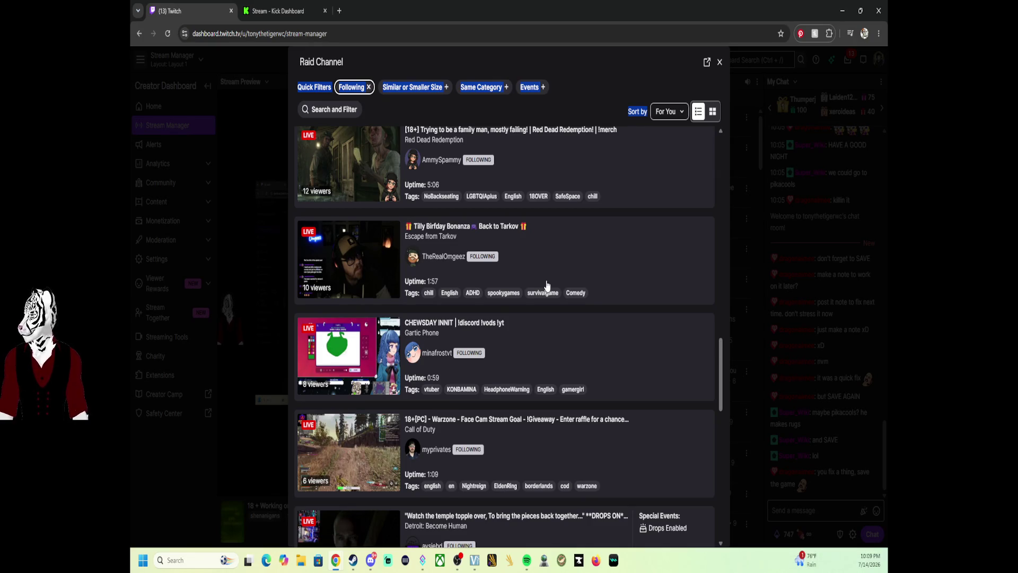
{"action": "scroll", "coordinate": [547, 285], "scroll_direction": "down", "scroll_amount": 4}
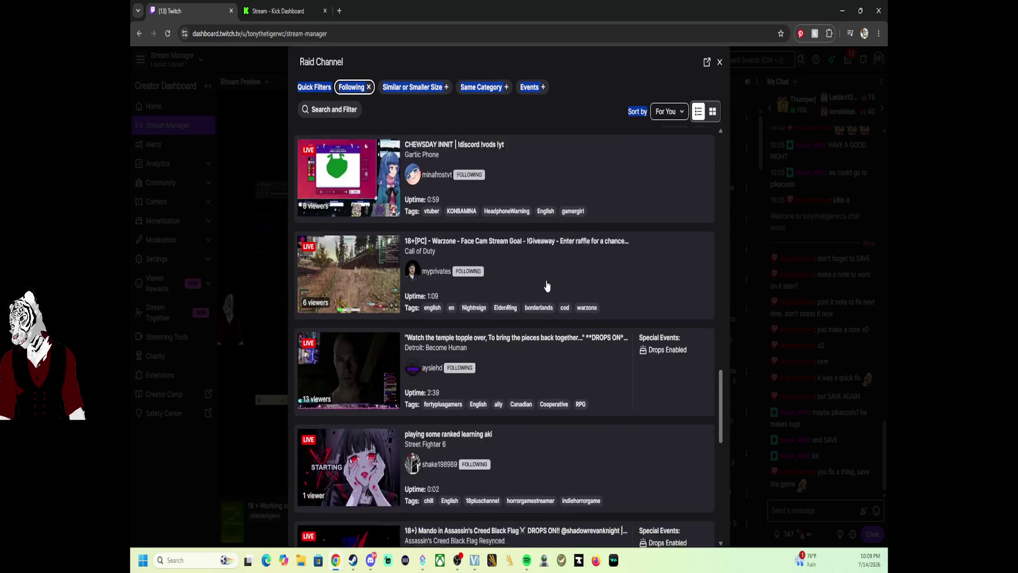
{"action": "scroll", "coordinate": [548, 287], "scroll_direction": "down", "scroll_amount": 4}
{"action": "scroll", "coordinate": [547, 286], "scroll_direction": "down", "scroll_amount": 1}
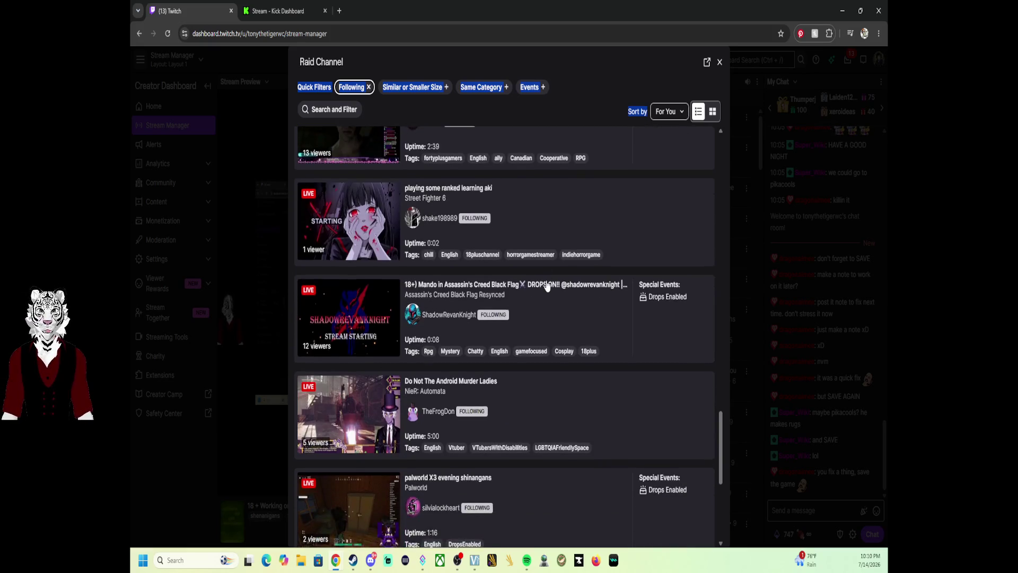
{"action": "scroll", "coordinate": [548, 286], "scroll_direction": "down", "scroll_amount": 5}
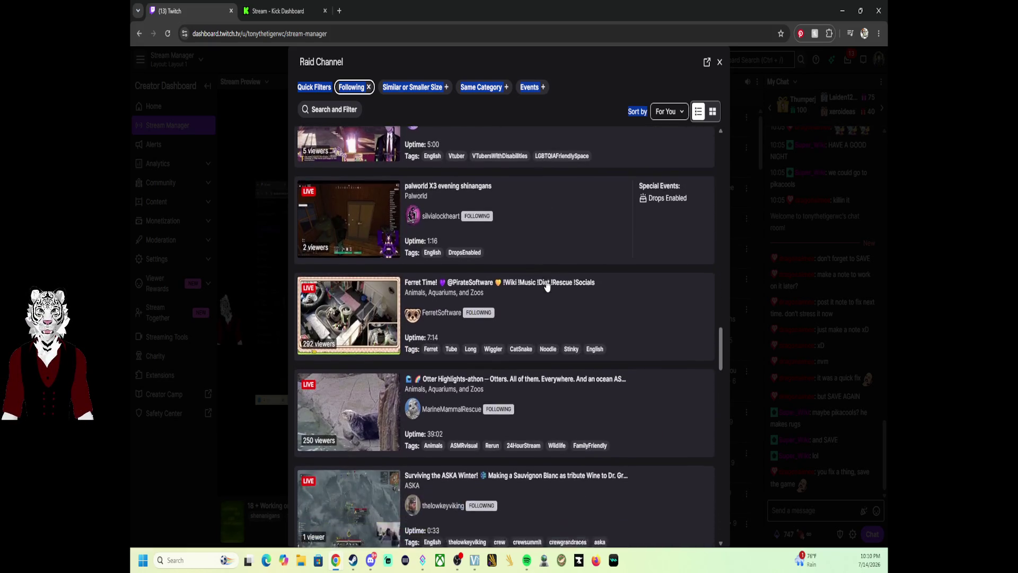
{"action": "scroll", "coordinate": [638, 348], "scroll_direction": "down", "scroll_amount": 2}
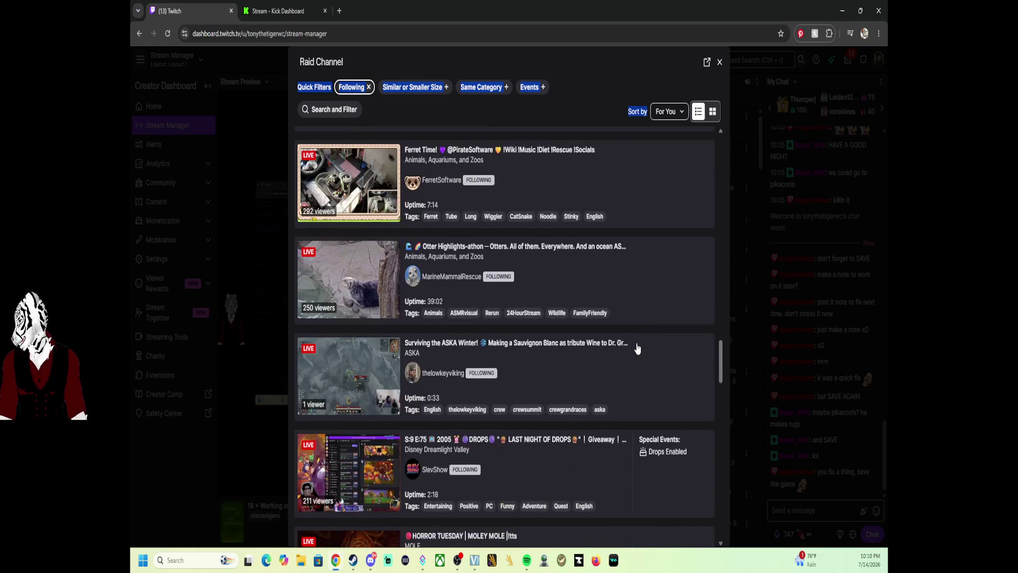
{"action": "scroll", "coordinate": [637, 348], "scroll_direction": "down", "scroll_amount": 1}
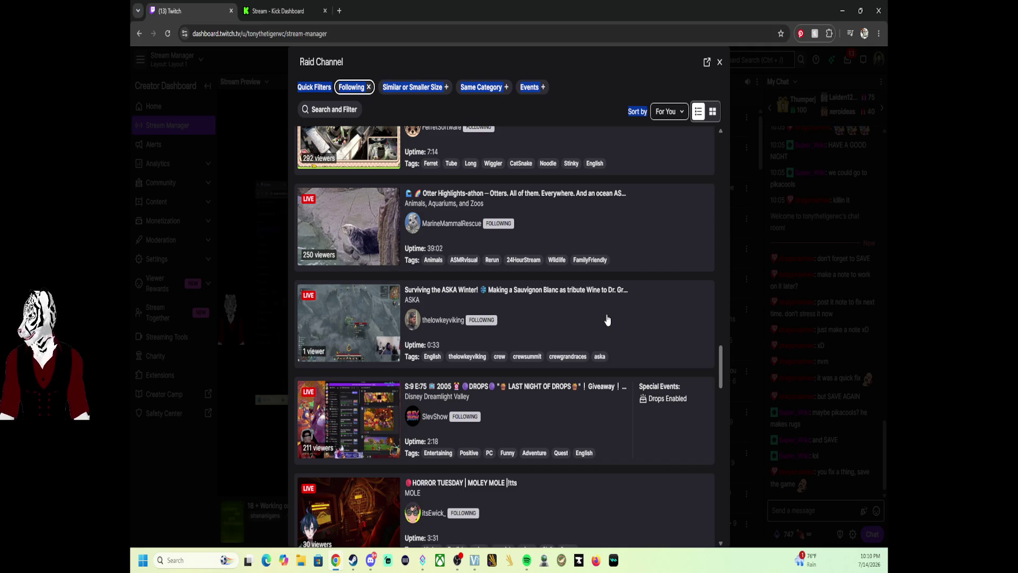
{"action": "left_click", "coordinate": [607, 317]}
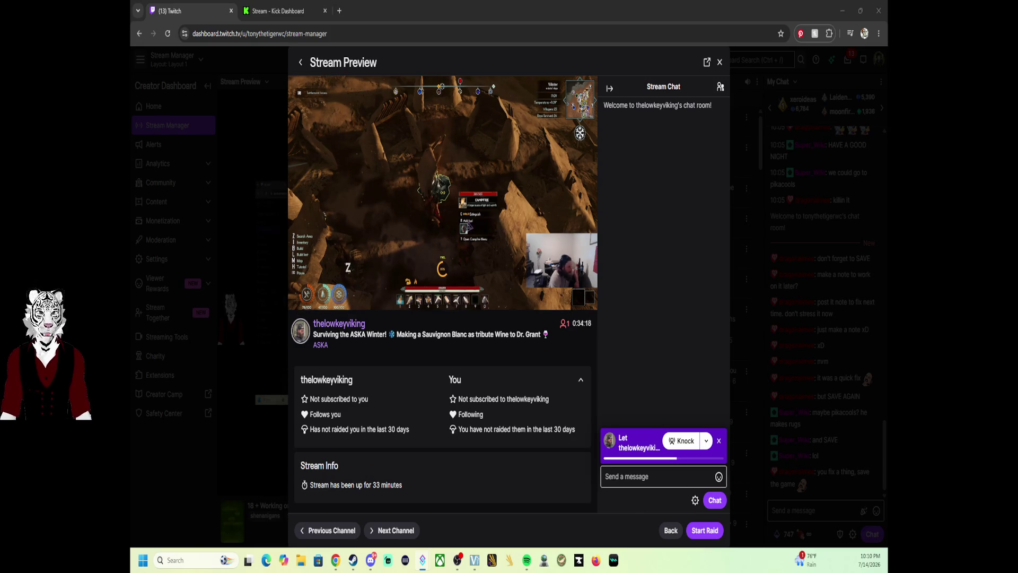
Step: Send a !raid command tagging the ASKA streamer in chat and select the bot's raid reply
{"action": "left_click", "coordinate": [720, 62]}
{"action": "left_click", "coordinate": [834, 510]}
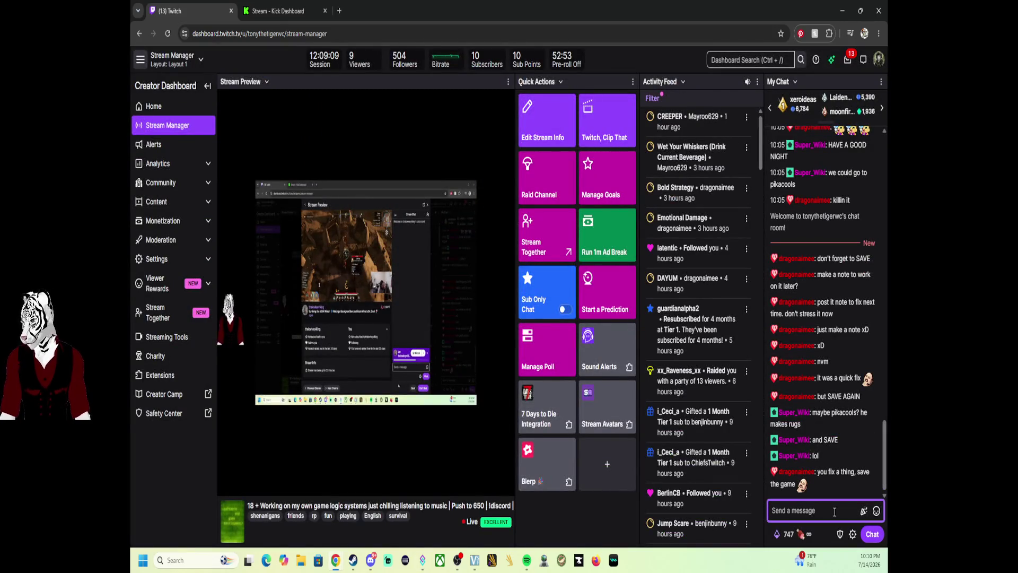
{"action": "type", "text": "IRA"}
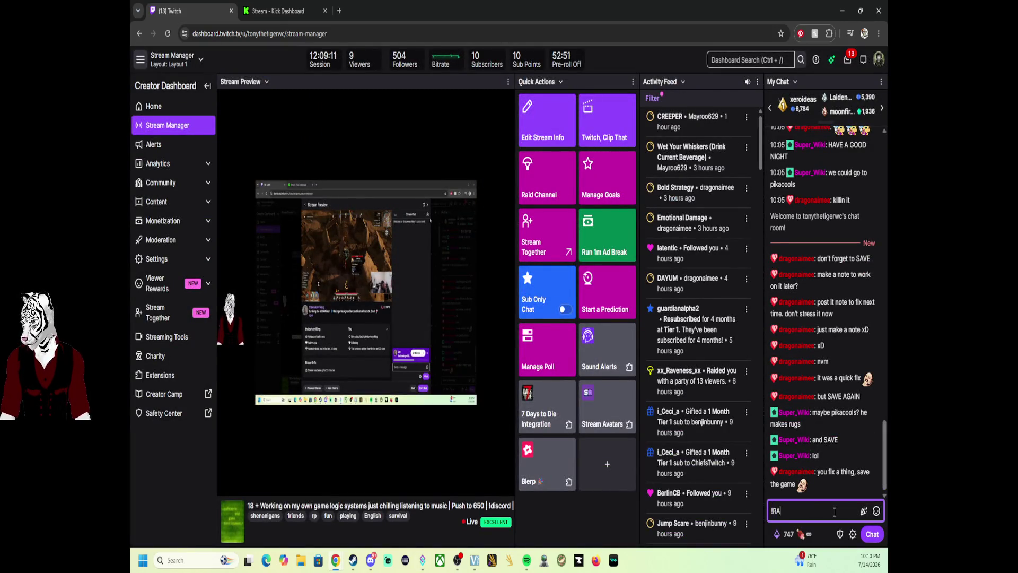
{"action": "key", "text": "BackSpace"}
{"action": "key", "text": "BackSpace"}
{"action": "key", "text": "BackSpace"}
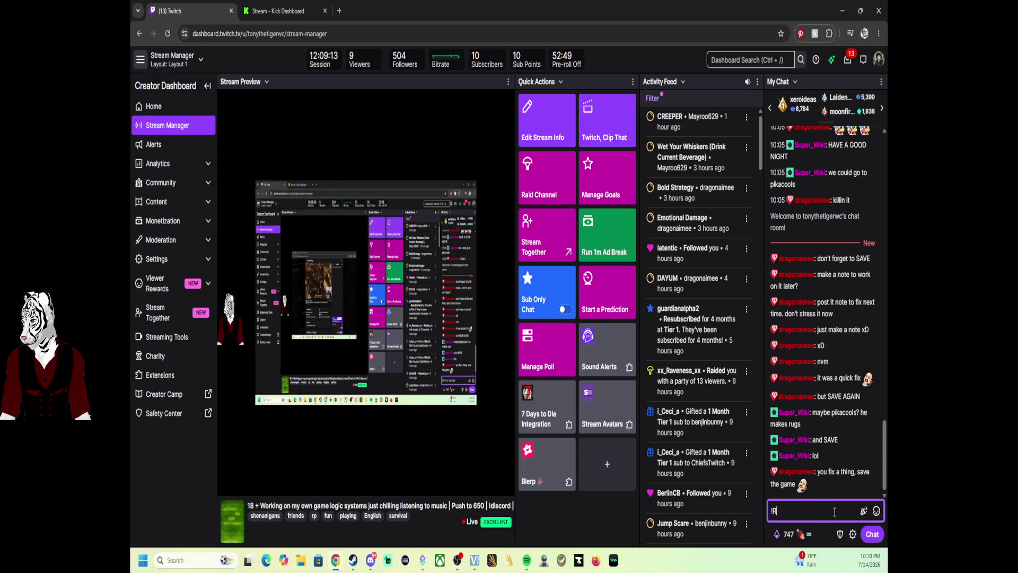
{"action": "type", "text": "!raid"}
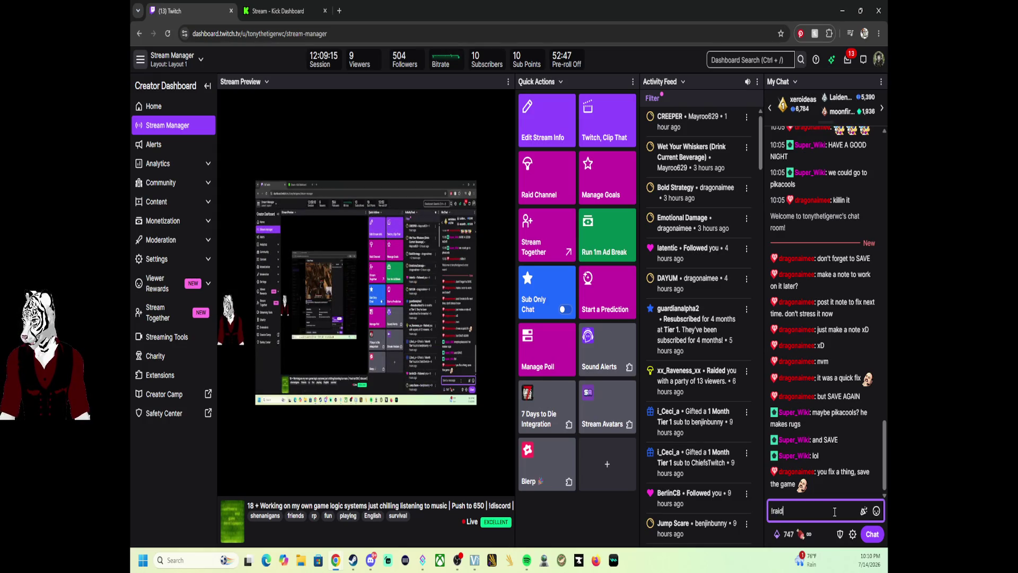
{"action": "type", "text": " @the"}
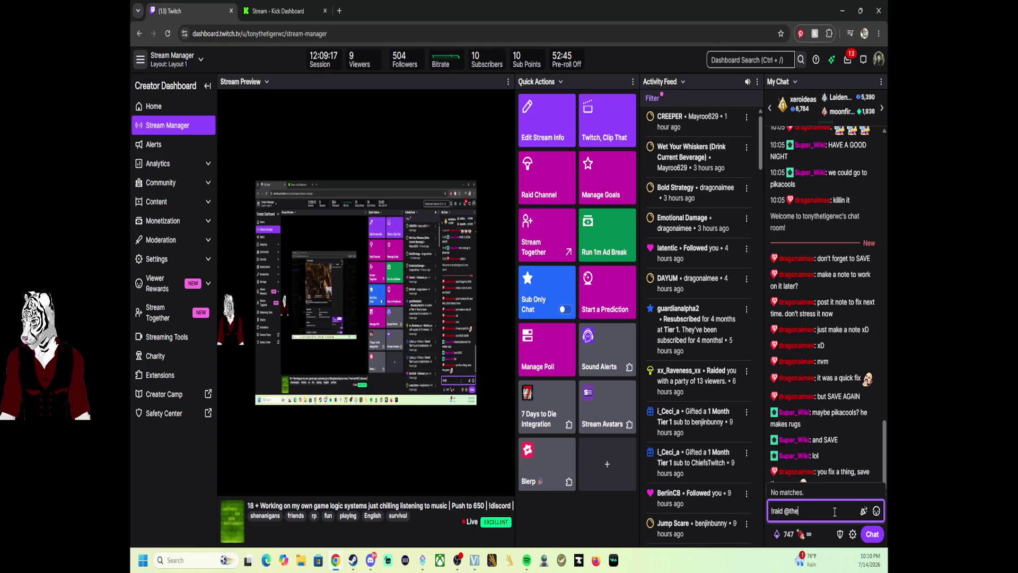
{"action": "type", "text": "lowkeyb"}
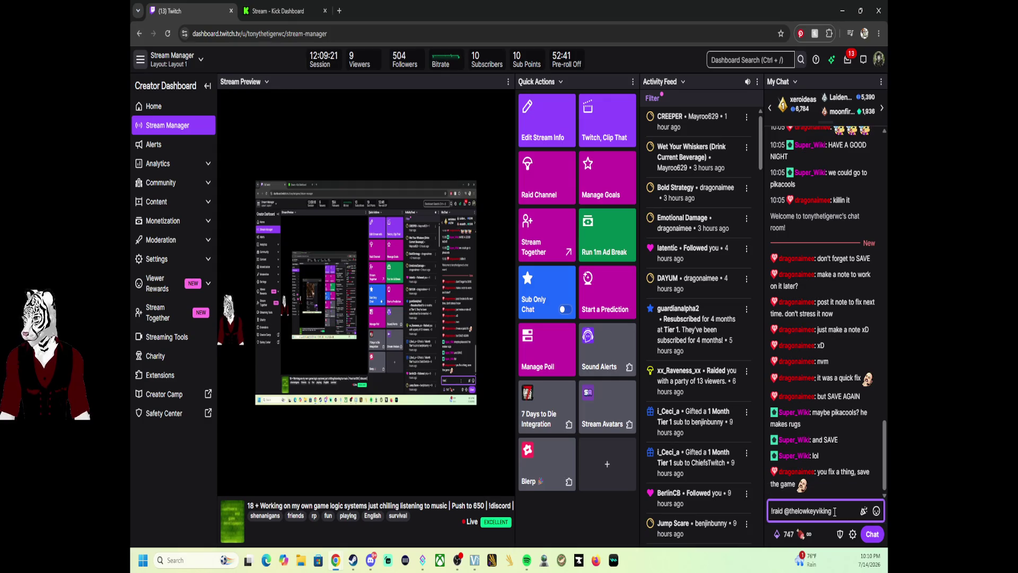
{"action": "key", "text": "Return"}
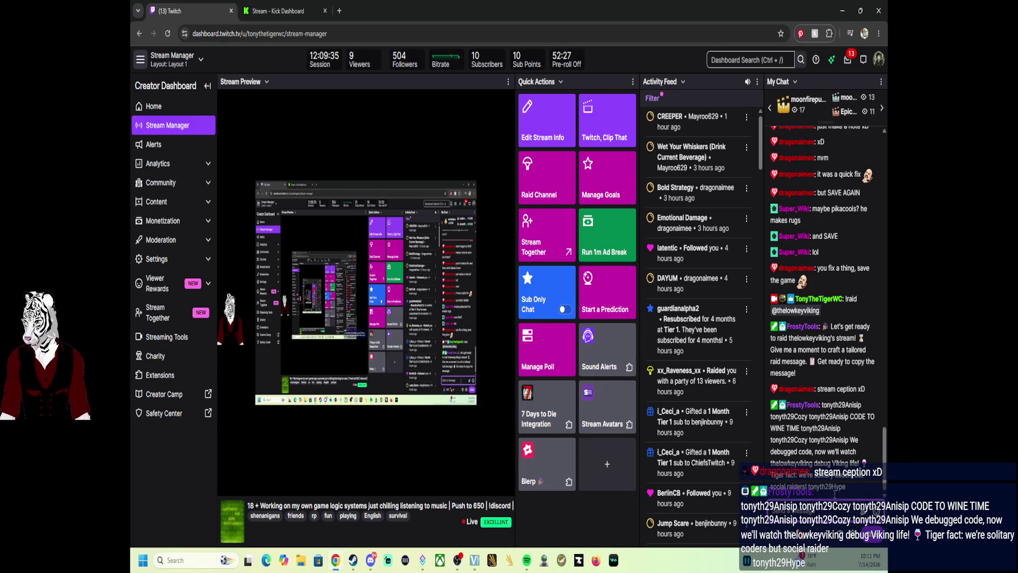
{"action": "left_click_drag", "start_coordinate": [783, 404], "coordinate": [852, 452]}
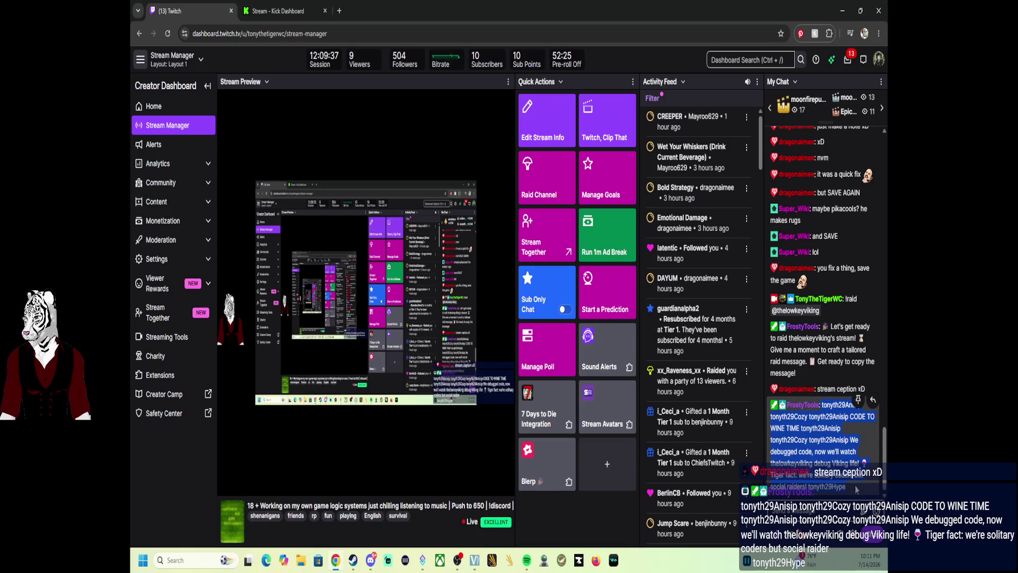
Step: Search the raid channel list for the ASKA streamer's name and select their channel
{"action": "left_click", "coordinate": [554, 185]}
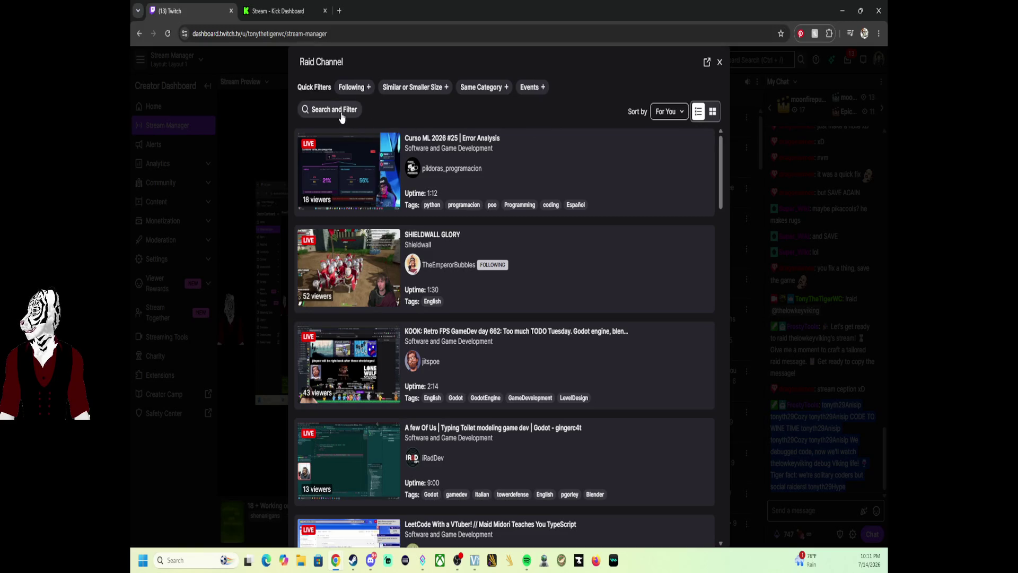
{"action": "left_click", "coordinate": [342, 116]}
{"action": "type", "text": "lo"}
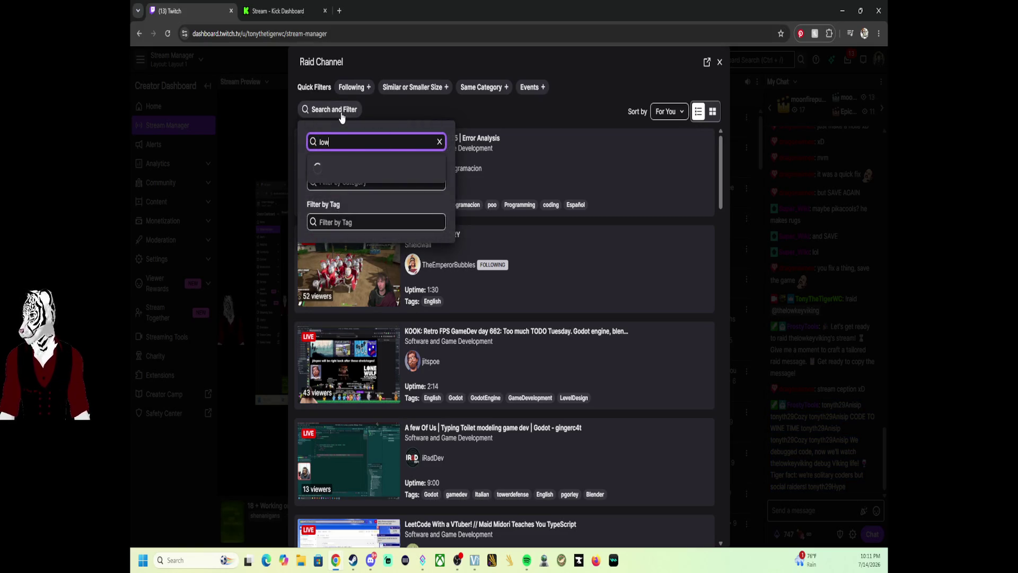
{"action": "type", "text": "w"}
{"action": "key", "text": "BackSpace"}
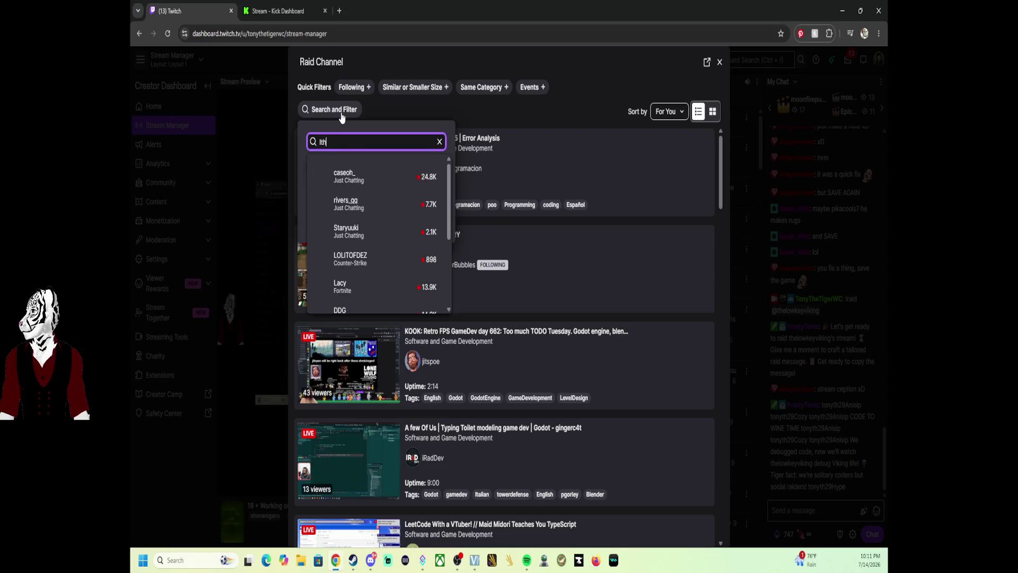
{"action": "key", "text": "BackSpace"}
{"action": "key", "text": "BackSpace"}
{"action": "type", "text": "thelow"}
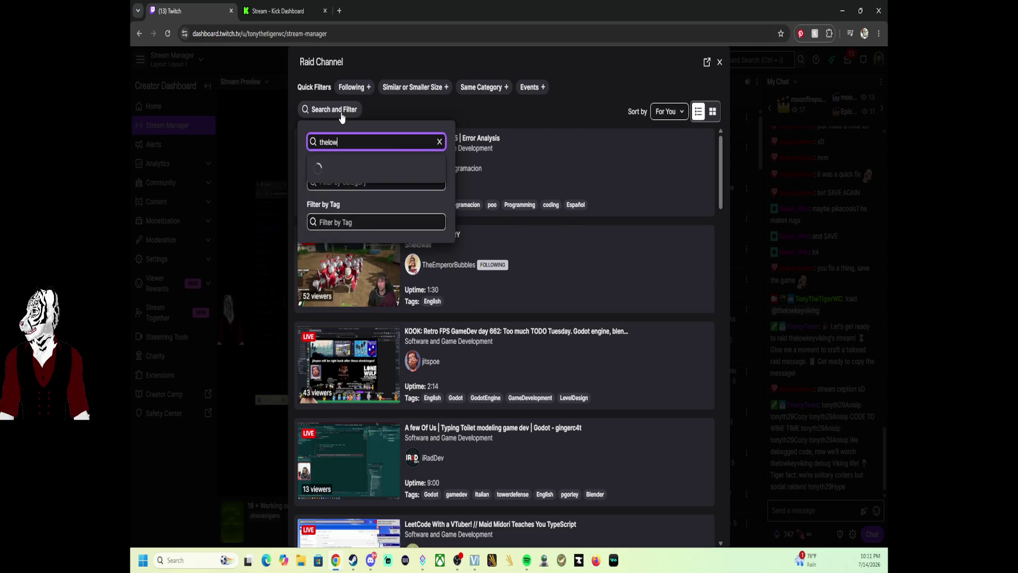
{"action": "type", "text": "key"}
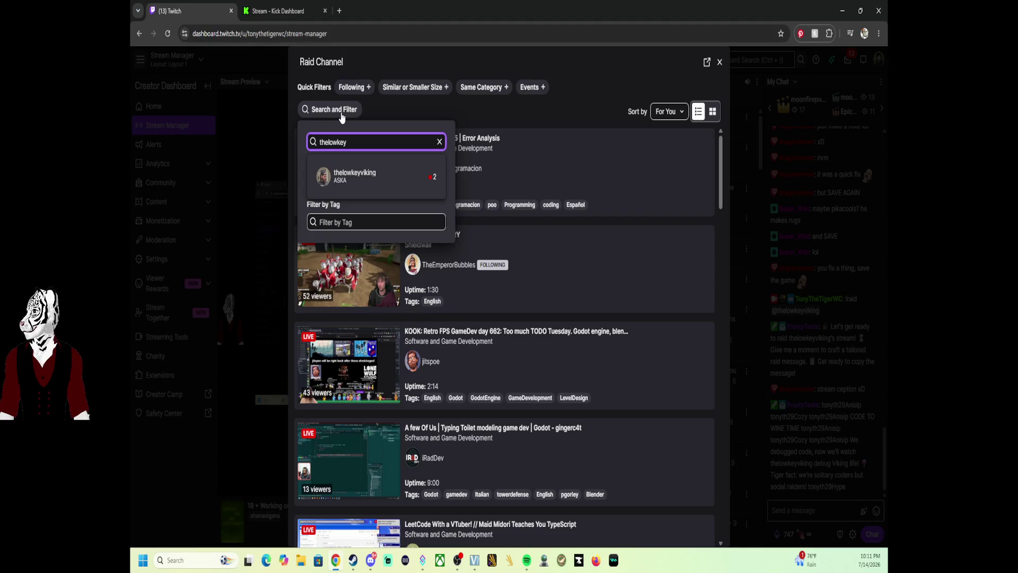
{"action": "left_click", "coordinate": [389, 175]}
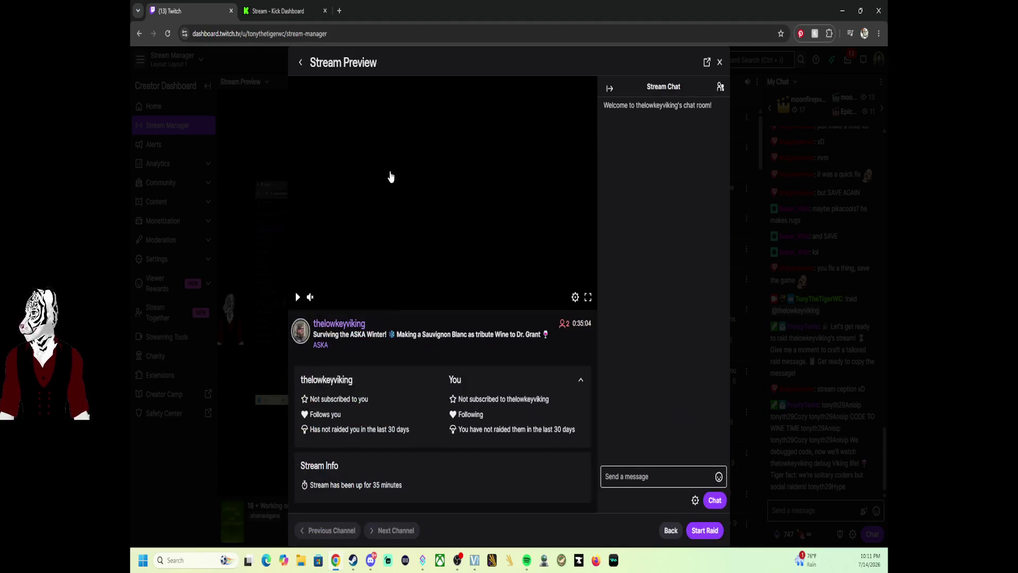